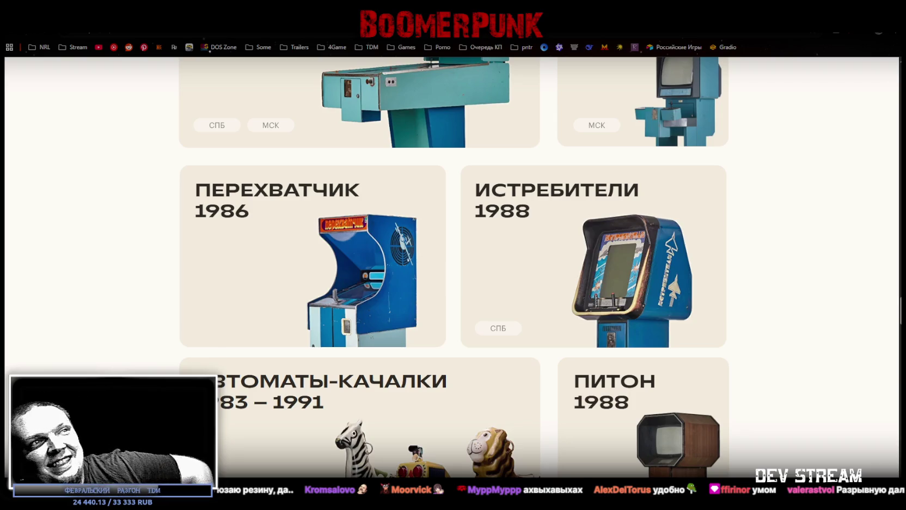
- Scroll the arcade museum catalogue down to the Futbolas 1989, Обгон 1985 and Футбол 1985 cards
{"action": "scroll", "coordinate": [452, 267], "scroll_direction": "up", "scroll_amount": 4}
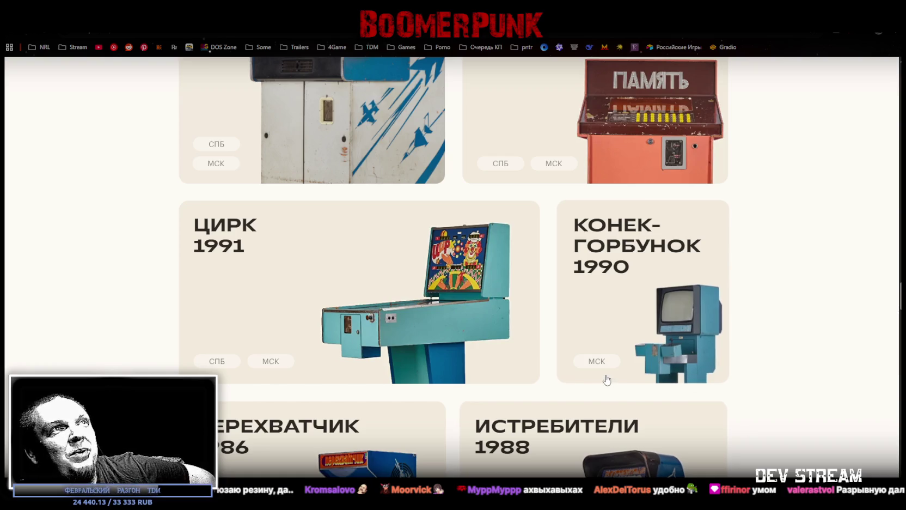
{"action": "scroll", "coordinate": [856, 260], "scroll_direction": "up", "scroll_amount": 3}
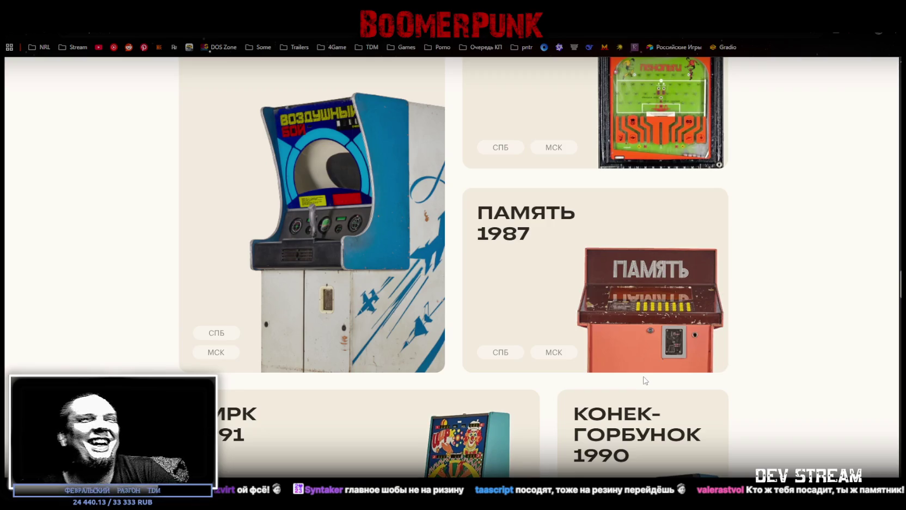
{"action": "scroll", "coordinate": [703, 323], "scroll_direction": "up", "scroll_amount": 4}
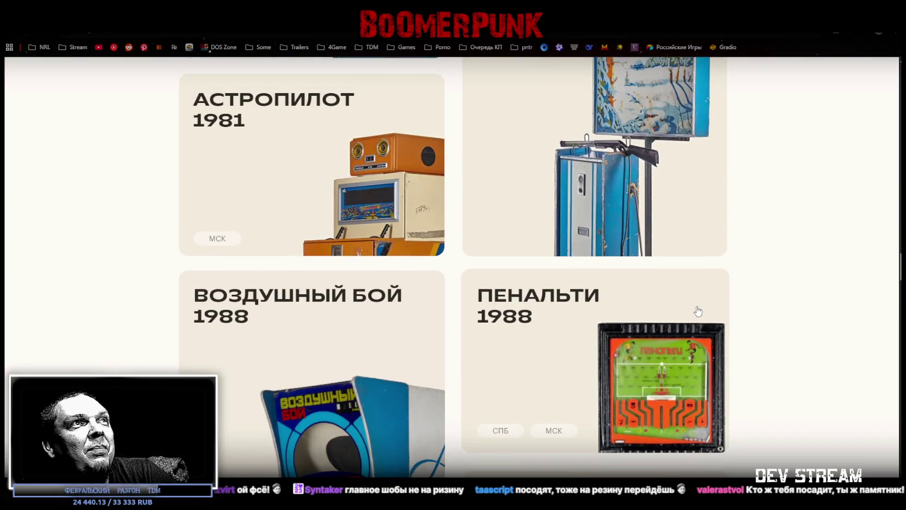
{"action": "scroll", "coordinate": [695, 309], "scroll_direction": "down", "scroll_amount": 20}
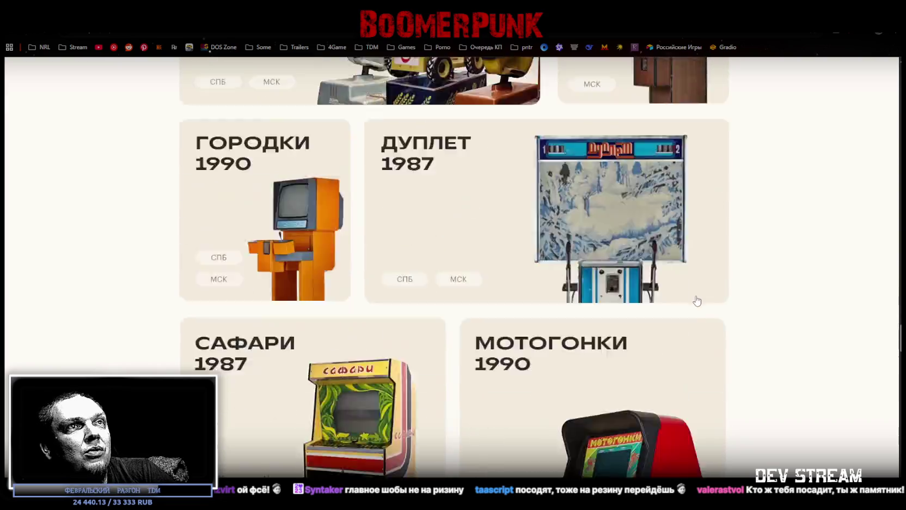
{"action": "scroll", "coordinate": [696, 299], "scroll_direction": "up", "scroll_amount": 4}
{"action": "scroll", "coordinate": [669, 286], "scroll_direction": "down", "scroll_amount": 12}
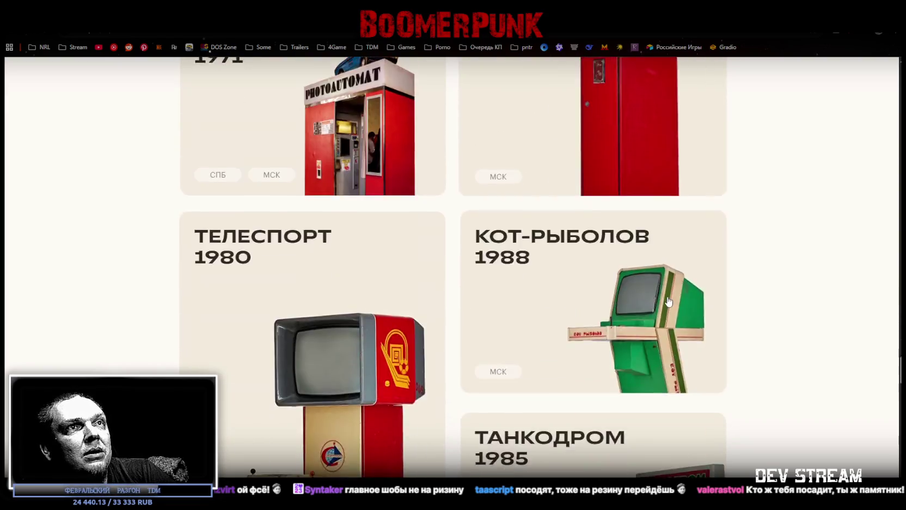
{"action": "scroll", "coordinate": [665, 304], "scroll_direction": "down", "scroll_amount": 15}
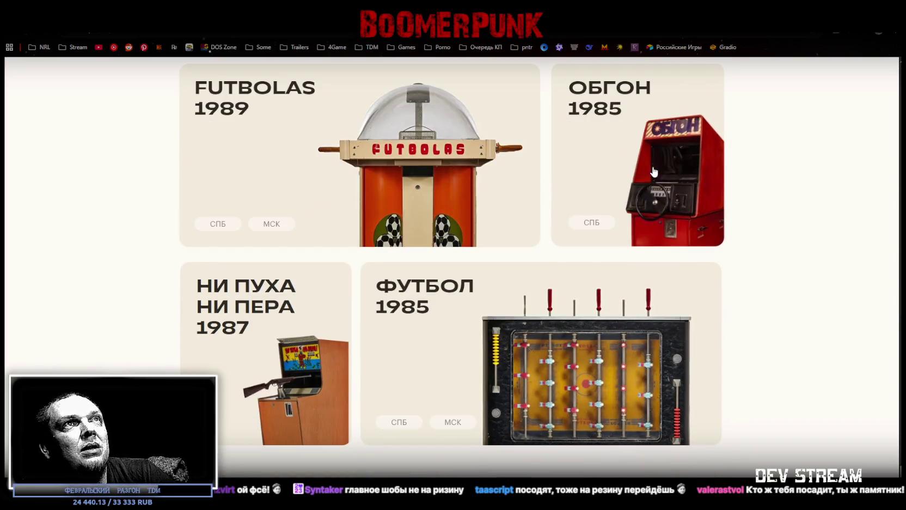
- Switch from the browser to Unity Editor's ITestScene2 scene with the sidecar motorcycle
{"action": "key", "text": "alt+Tab"}
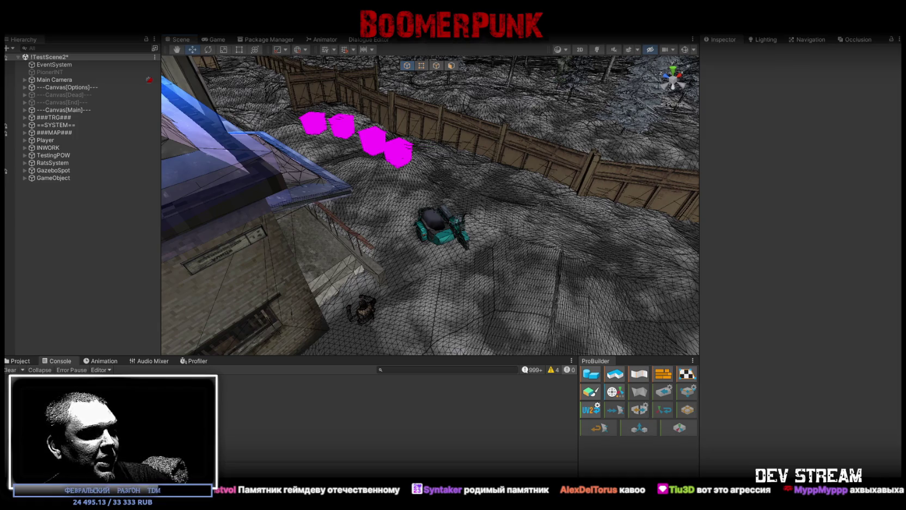
{"action": "key", "text": "super+d"}
{"action": "key", "text": "super+d"}
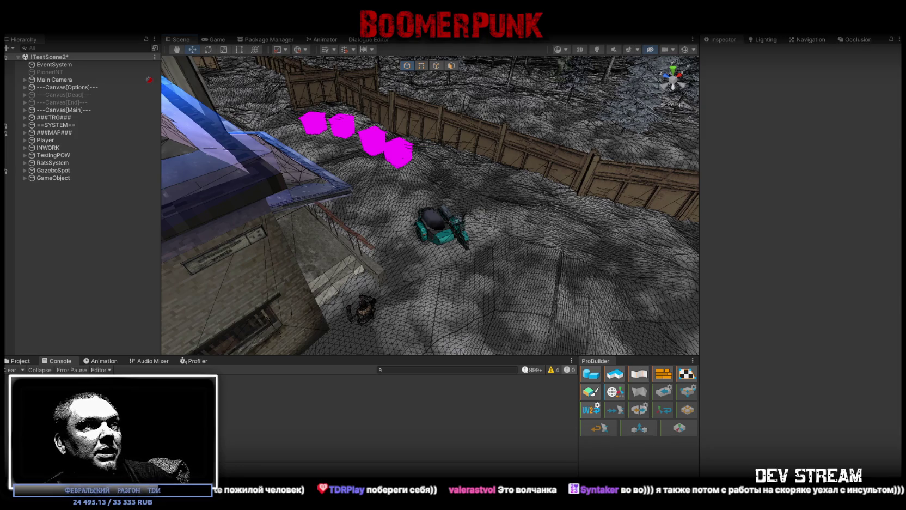
{"action": "key", "text": "alt+Tab"}
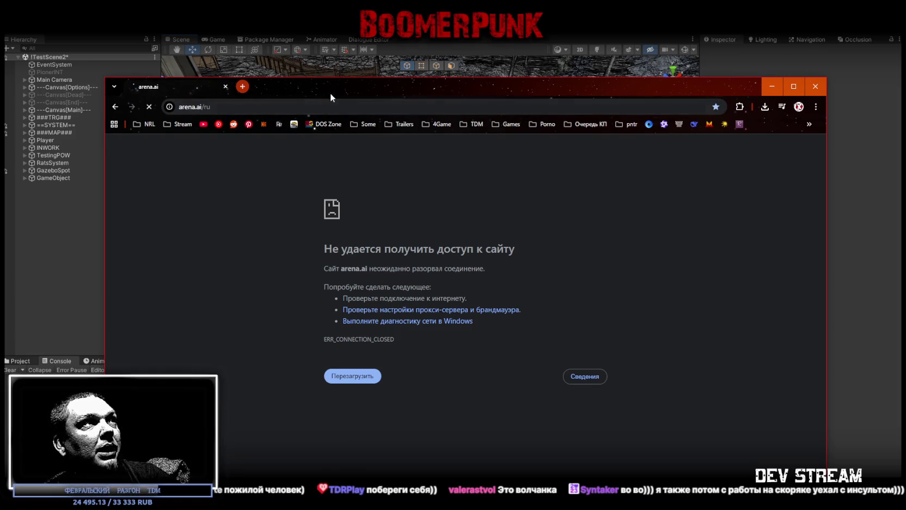
{"action": "key", "text": "alt+Tab"}
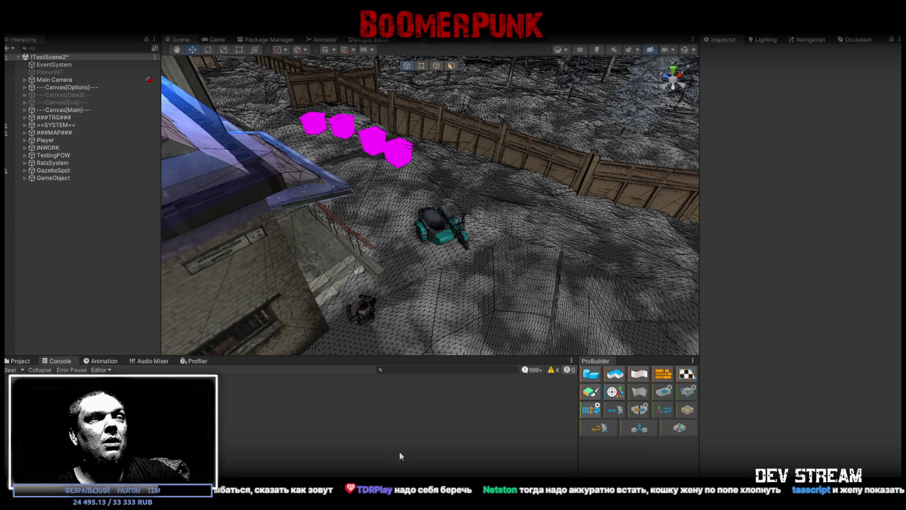
- Select the Player and open its CharacterMotor script in Visual Studio, then return to Unity
{"action": "left_click_drag", "start_coordinate": [340, 204], "coordinate": [385, 258]}
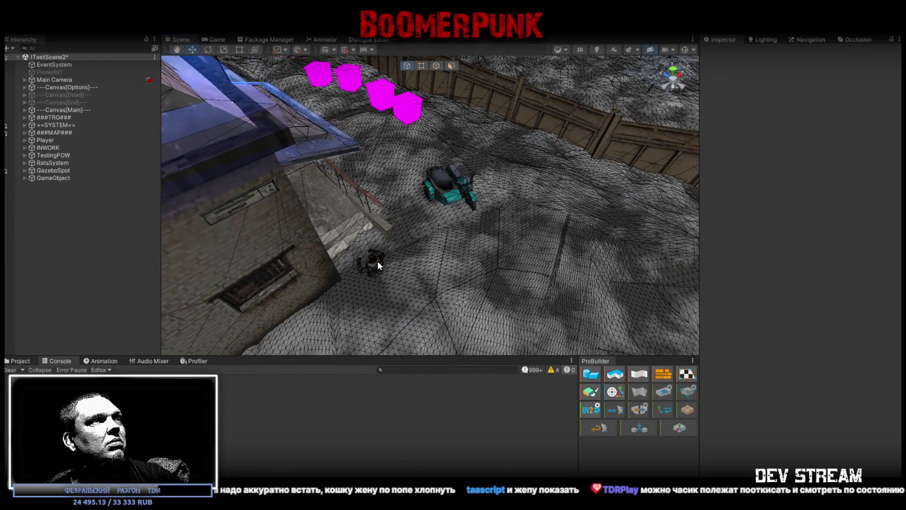
{"action": "left_click", "coordinate": [377, 262]}
{"action": "scroll", "coordinate": [767, 327], "scroll_direction": "down", "scroll_amount": 3}
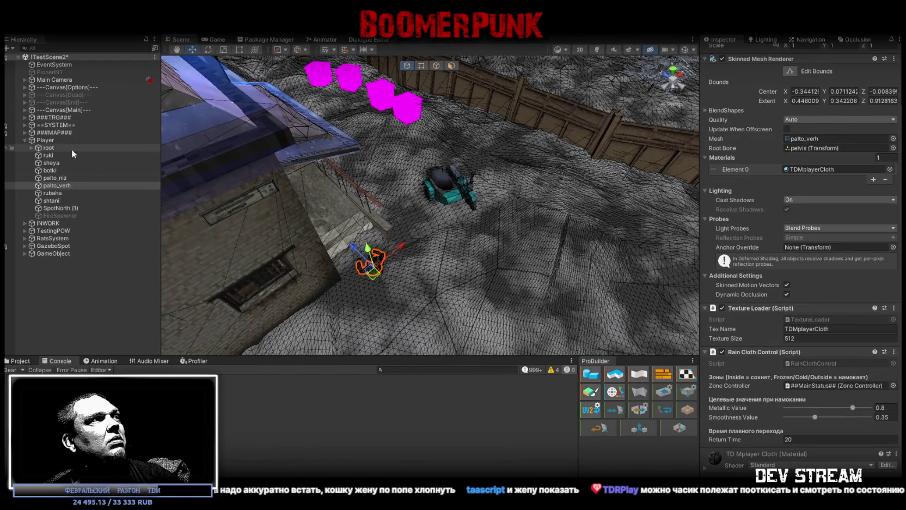
{"action": "left_click", "coordinate": [46, 140]}
{"action": "double_click", "coordinate": [812, 260]}
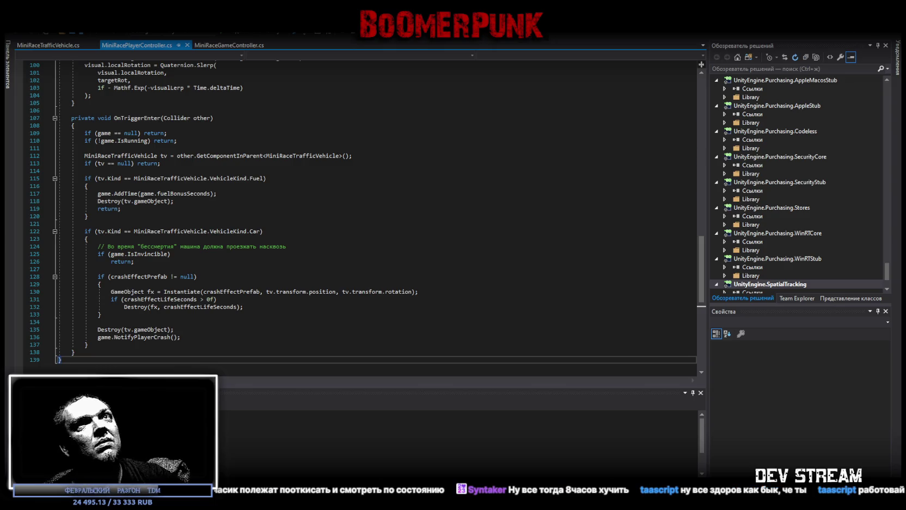
{"action": "key", "text": "alt+Tab"}
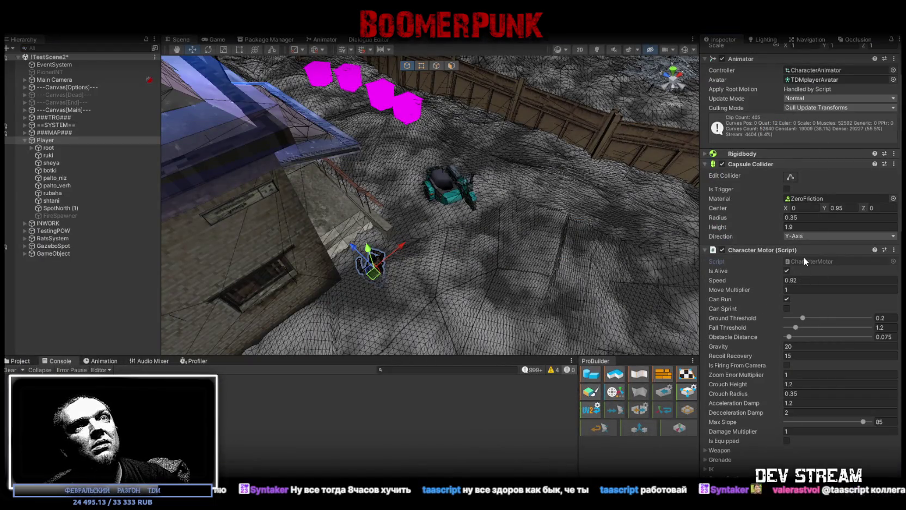
- Reopen CharacterMotor.cs, scroll it back to the top, and return to the Unity Editor
{"action": "double_click", "coordinate": [803, 256]}
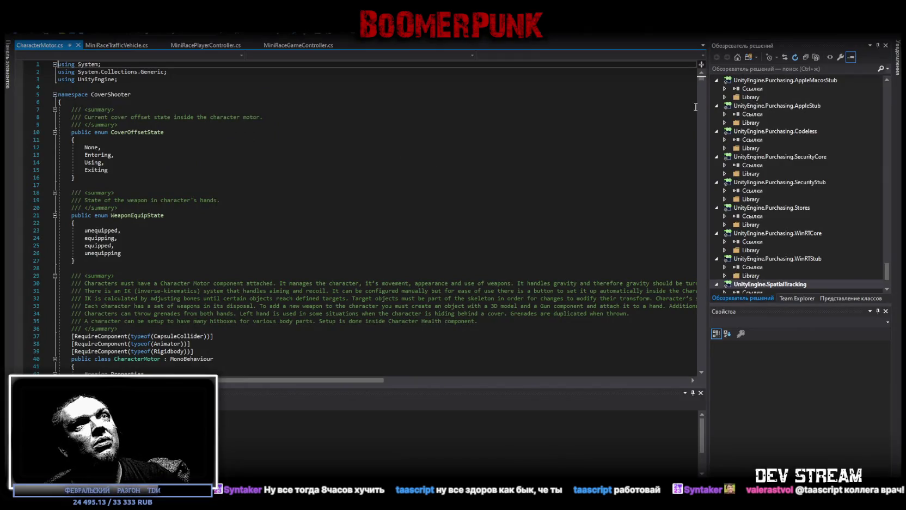
{"action": "scroll", "coordinate": [702, 76], "scroll_direction": "down", "scroll_amount": 20}
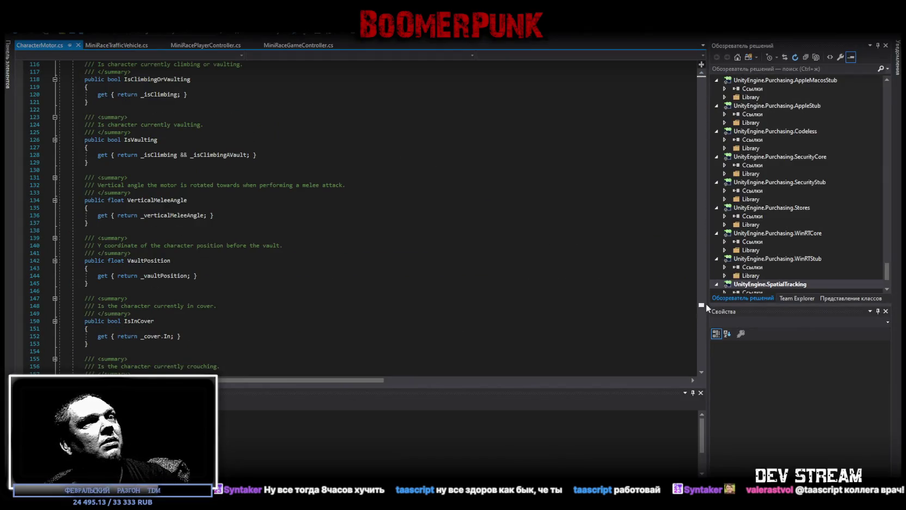
{"action": "left_click_drag", "start_coordinate": [699, 368], "coordinate": [699, 369]}
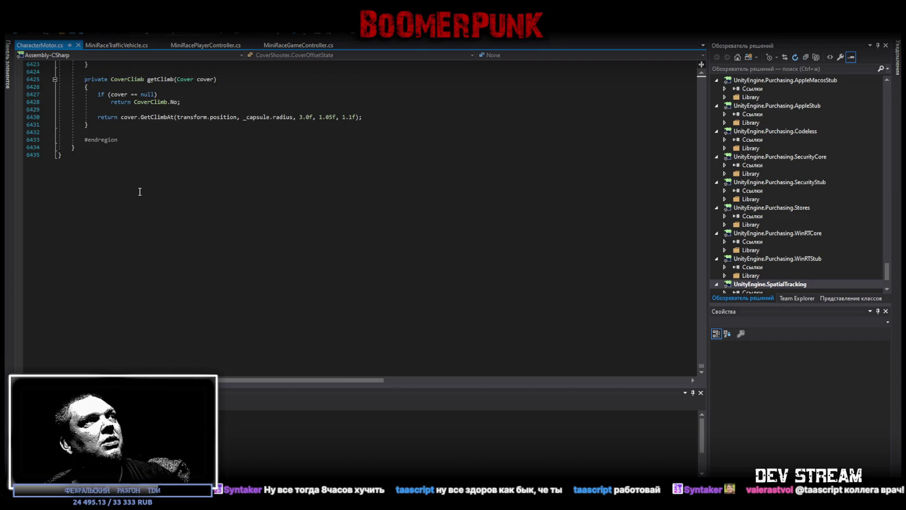
{"action": "scroll", "coordinate": [701, 362], "scroll_direction": "up", "scroll_amount": 4}
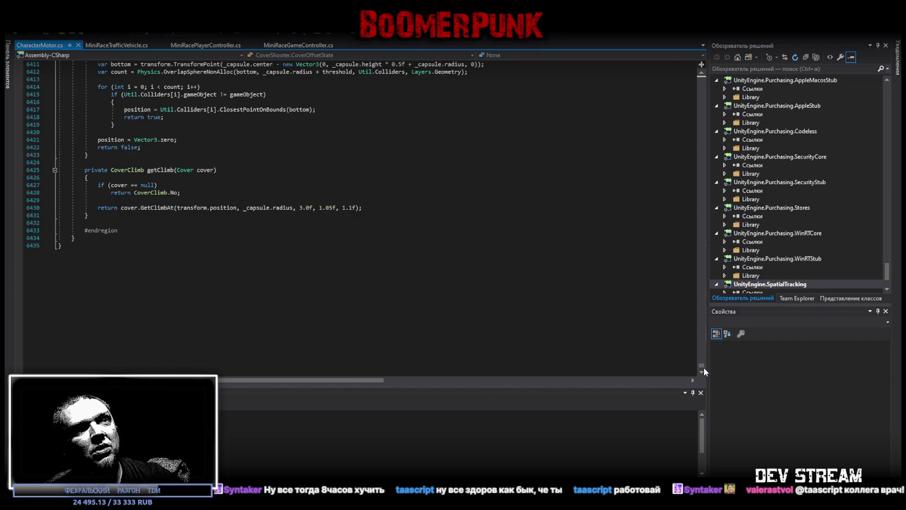
{"action": "left_click_drag", "start_coordinate": [701, 368], "coordinate": [699, 87]}
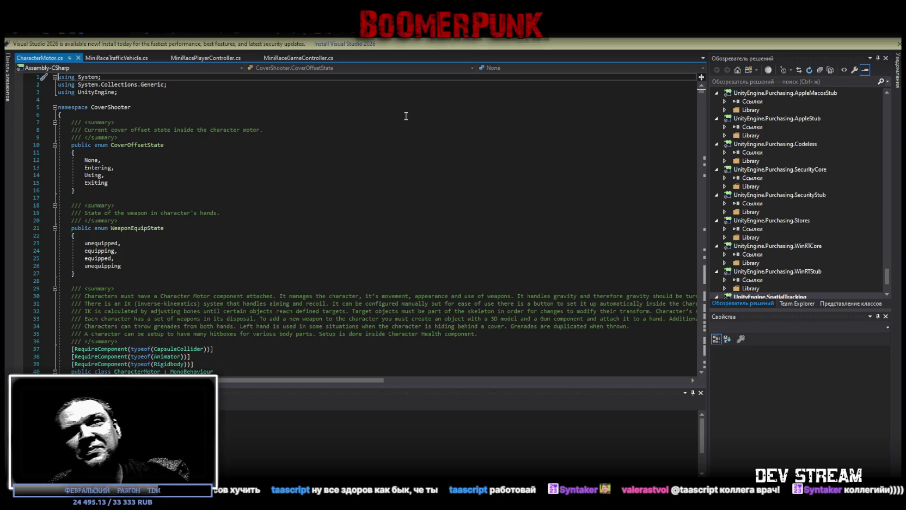
{"action": "key", "text": "alt+Tab"}
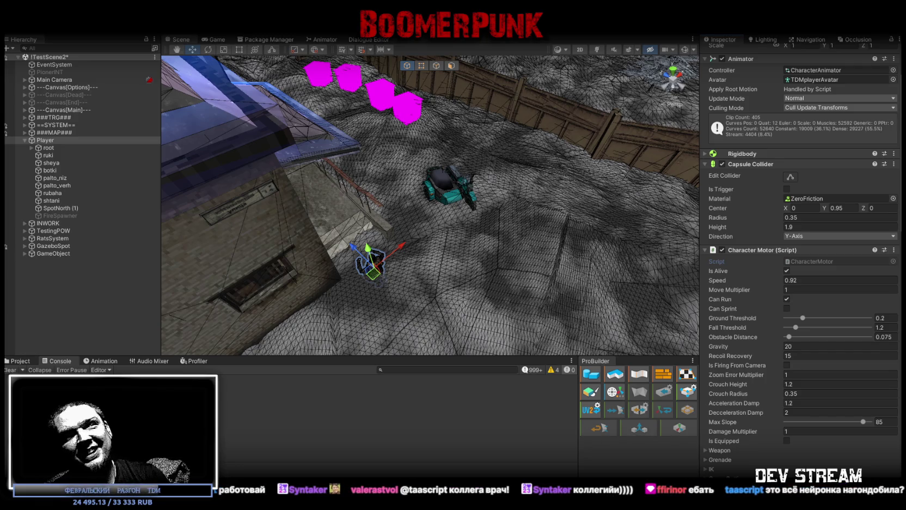
- Scroll the Player's Inspector, peek at Character Inventory, then expand Third Person Controller
{"action": "scroll", "coordinate": [799, 272], "scroll_direction": "down", "scroll_amount": 5}
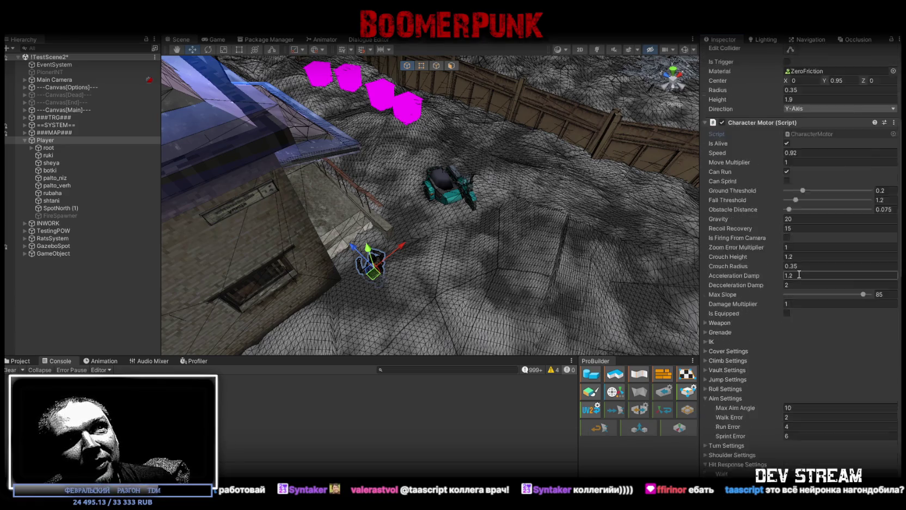
{"action": "scroll", "coordinate": [798, 274], "scroll_direction": "down", "scroll_amount": 9}
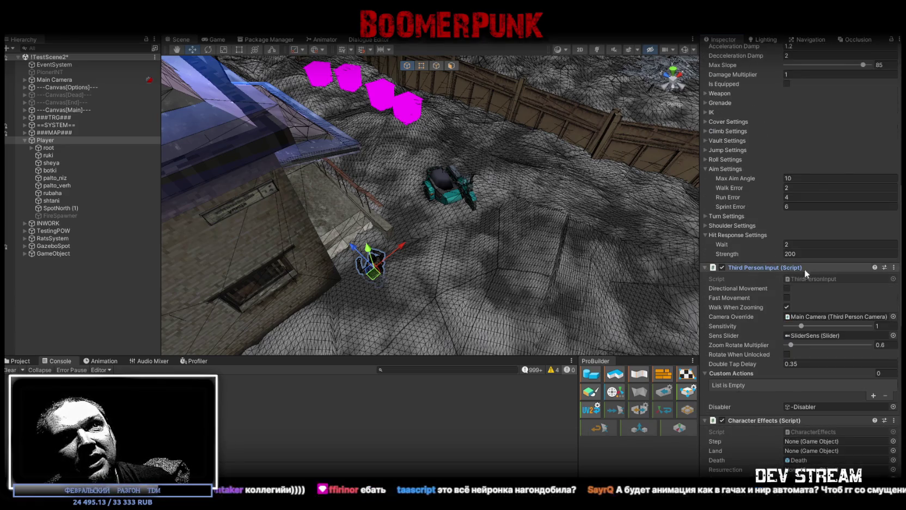
{"action": "scroll", "coordinate": [788, 292], "scroll_direction": "down", "scroll_amount": 6}
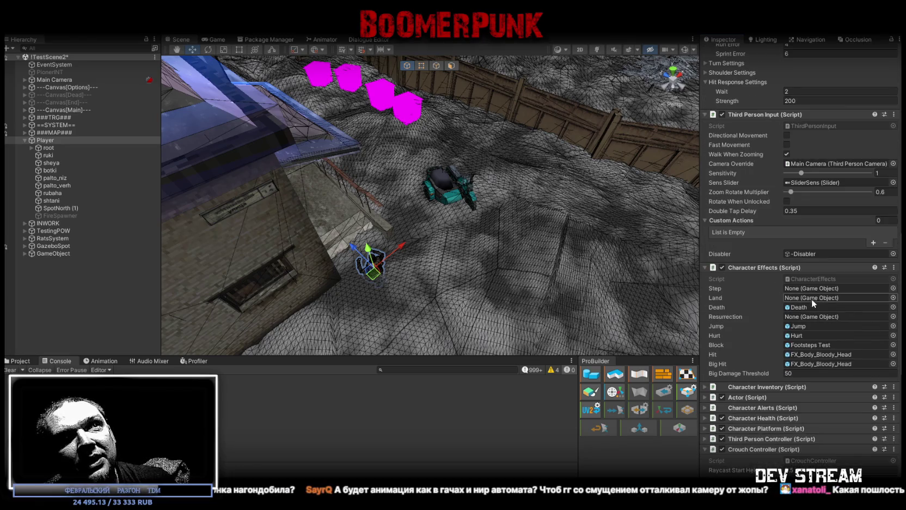
{"action": "scroll", "coordinate": [812, 299], "scroll_direction": "down", "scroll_amount": 4}
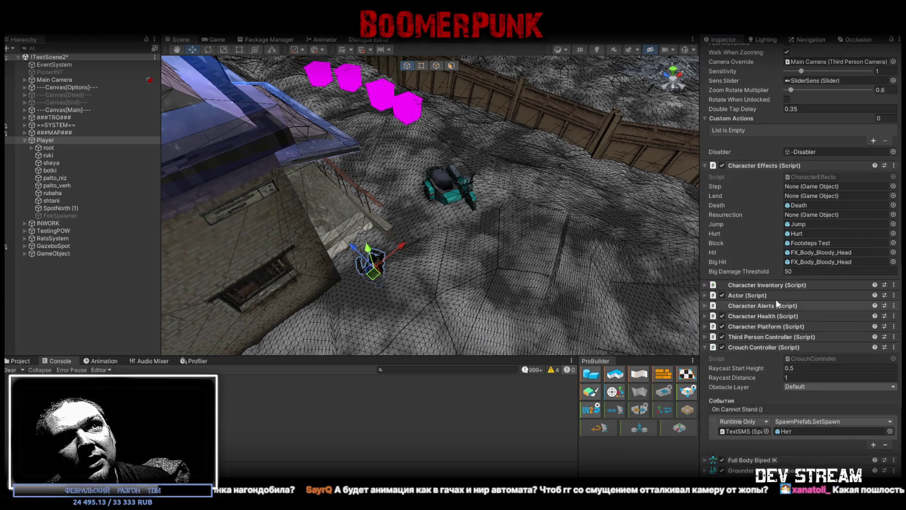
{"action": "left_click", "coordinate": [706, 285]}
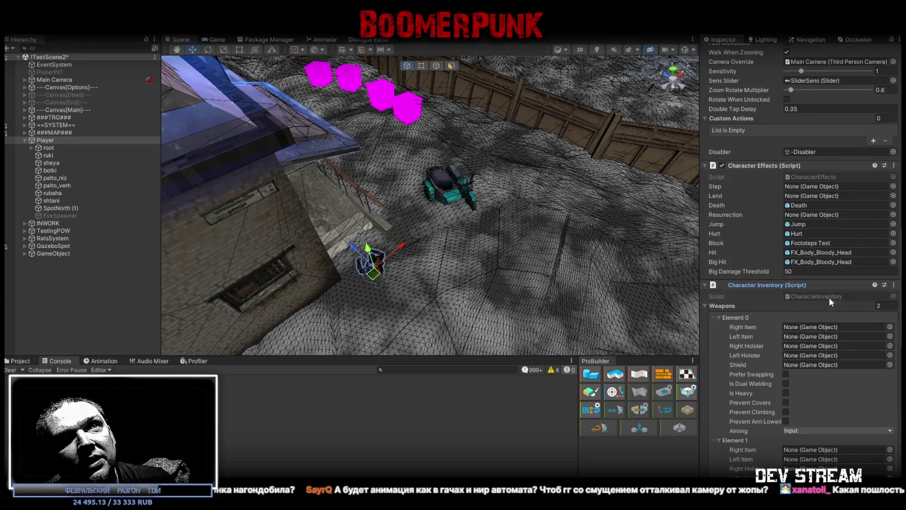
{"action": "left_click", "coordinate": [703, 285]}
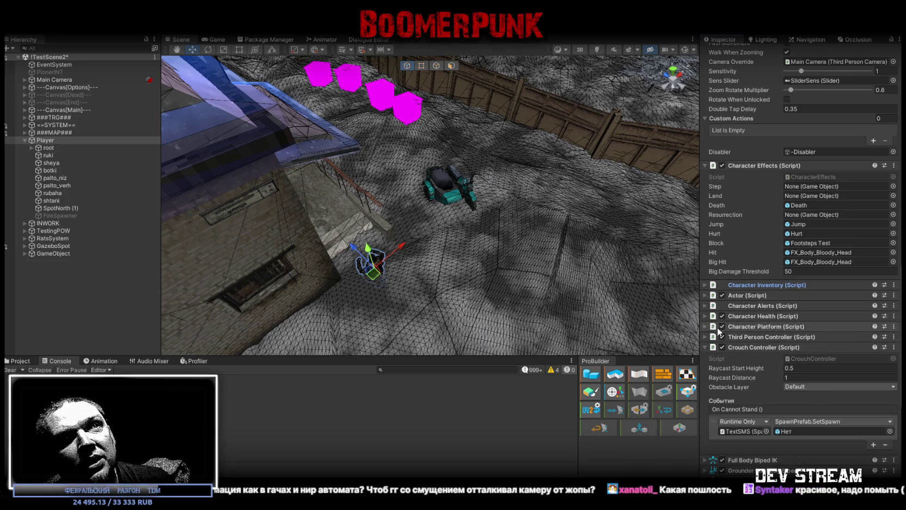
{"action": "scroll", "coordinate": [811, 290], "scroll_direction": "down", "scroll_amount": 1}
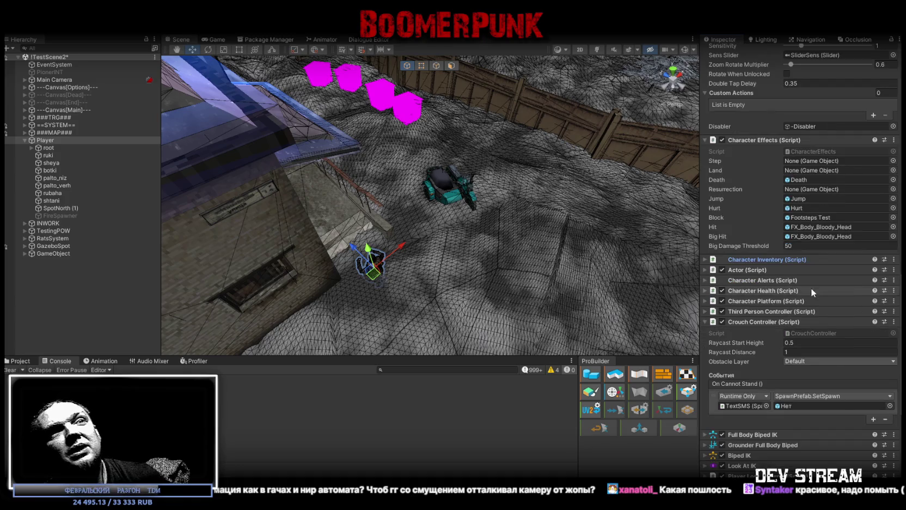
{"action": "left_click", "coordinate": [709, 313]}
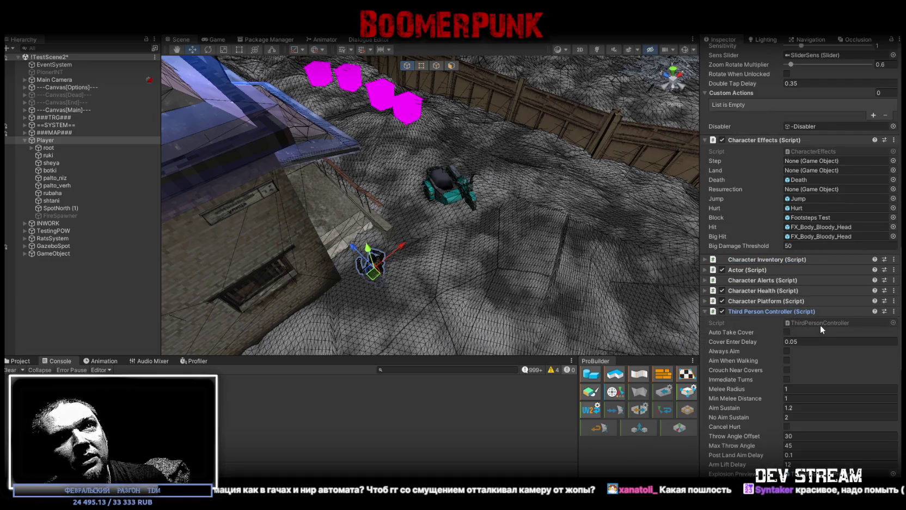
- Open ThirdPersonController.cs in Visual Studio and skim to its end before switching away
{"action": "double_click", "coordinate": [815, 322]}
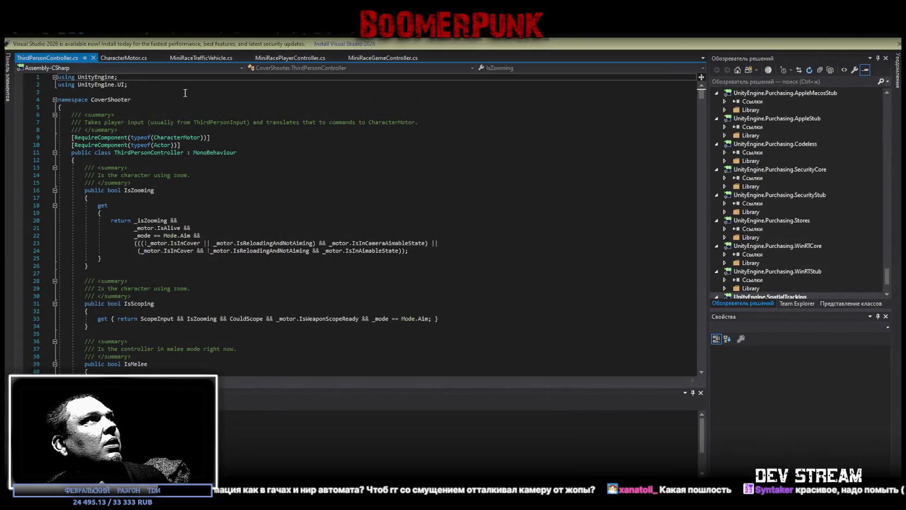
{"action": "left_click_drag", "start_coordinate": [703, 96], "coordinate": [710, 356]}
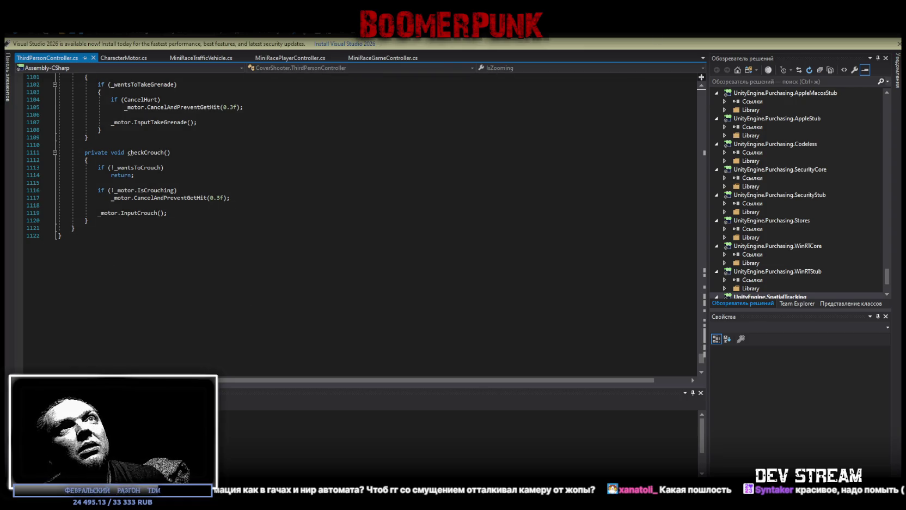
{"action": "key", "text": "alt+Tab"}
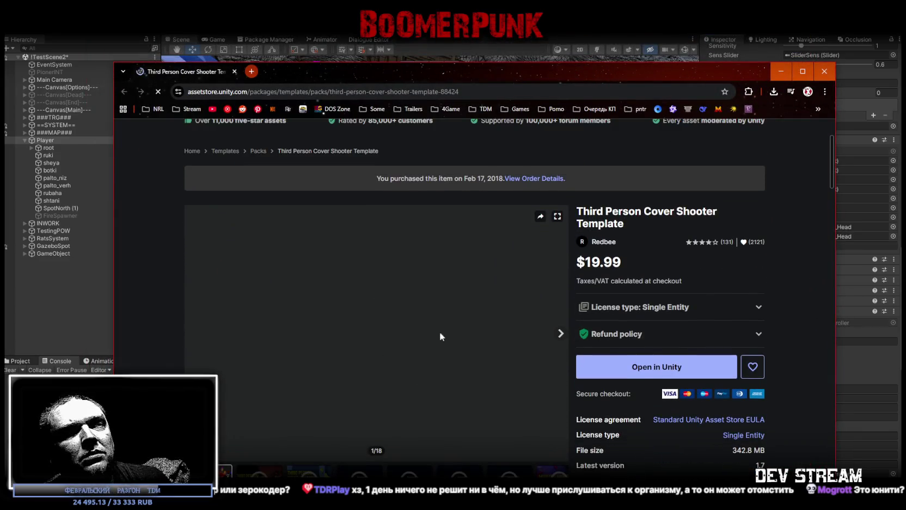
- Scroll back to the Cover Shooter title, reposition Chrome, and play the 'New Features 1.6' video
{"action": "scroll", "coordinate": [448, 330], "scroll_direction": "down", "scroll_amount": 4}
{"action": "scroll", "coordinate": [396, 339], "scroll_direction": "up", "scroll_amount": 2}
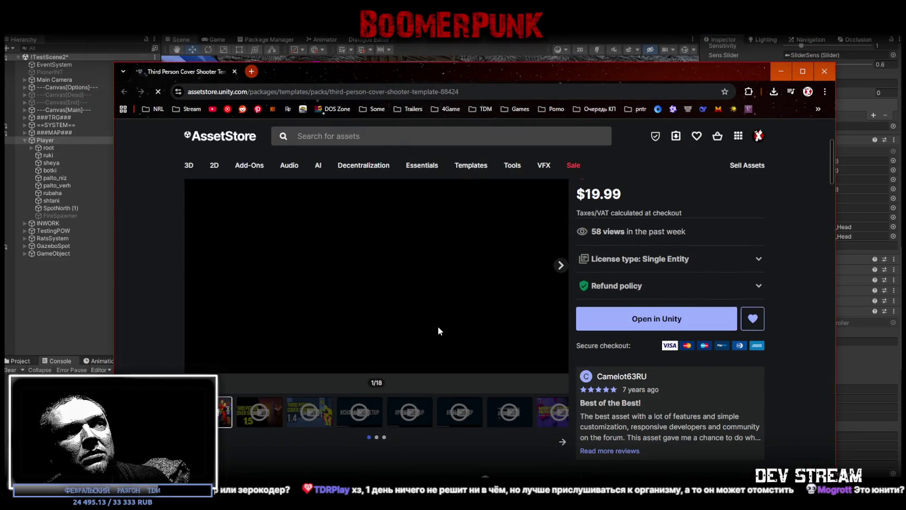
{"action": "scroll", "coordinate": [439, 326], "scroll_direction": "up", "scroll_amount": 1}
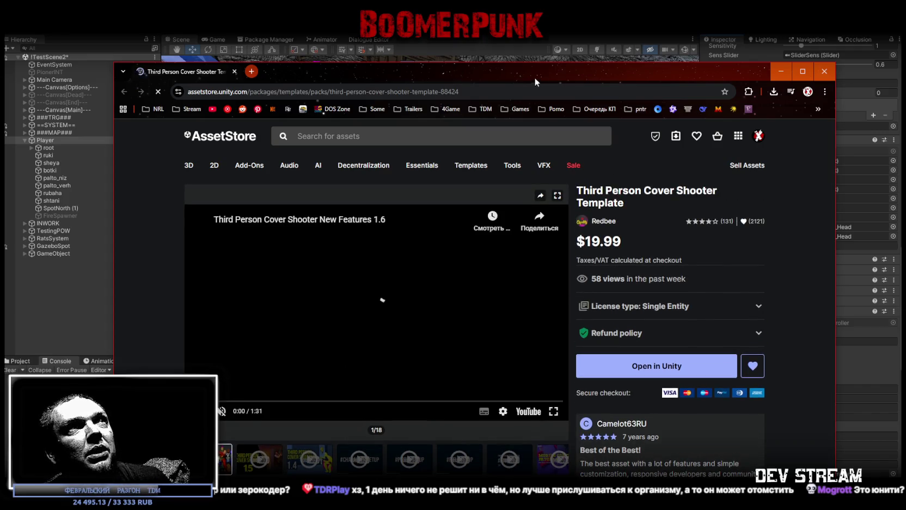
{"action": "left_click_drag", "start_coordinate": [534, 78], "coordinate": [543, 53]}
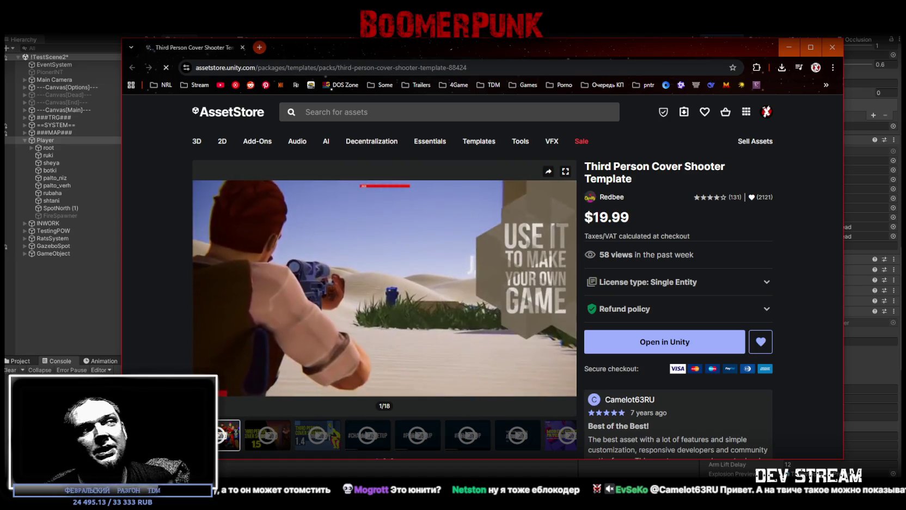
{"action": "mouse_move", "coordinate": [399, 281]}
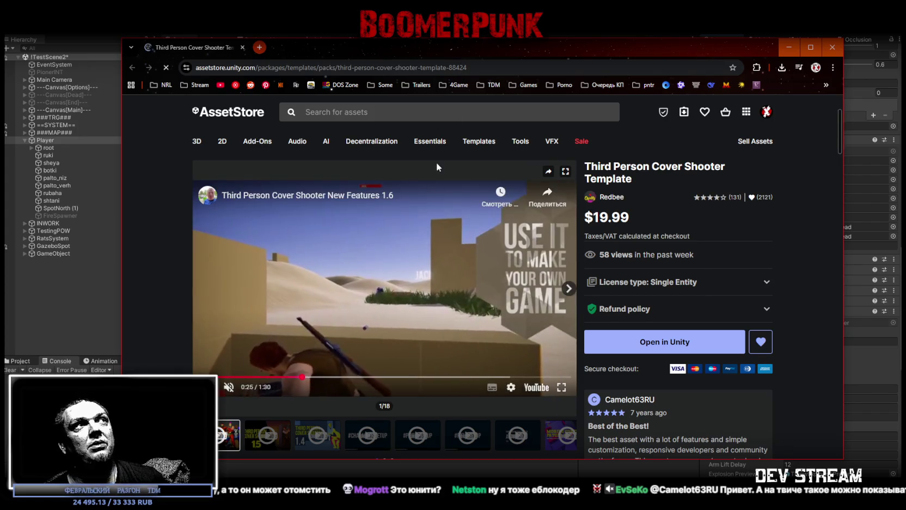
- Close the Chrome window to return to the Player's components in Unity Editor
{"action": "left_click", "coordinate": [243, 48]}
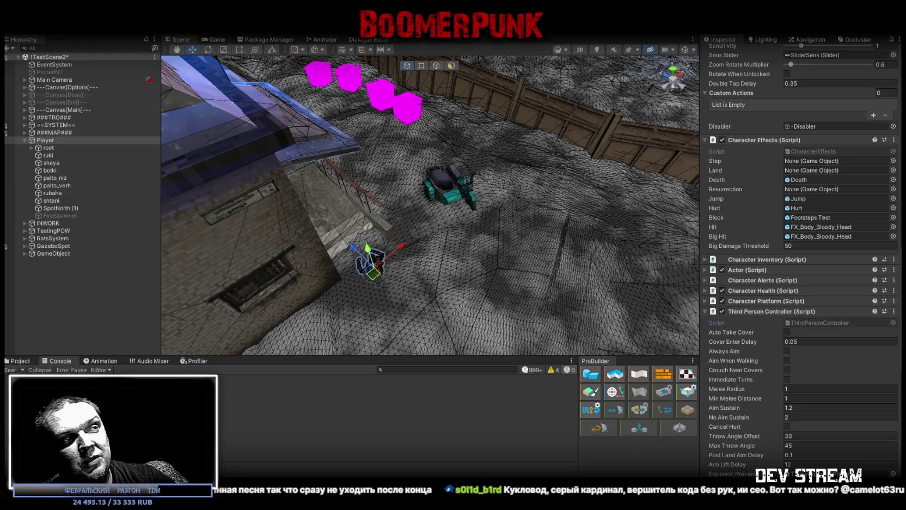
- Bring the Chrome window with the Kinopoisk Конфискатор (1984) page in front of Unity
{"action": "key", "text": "alt+Tab"}
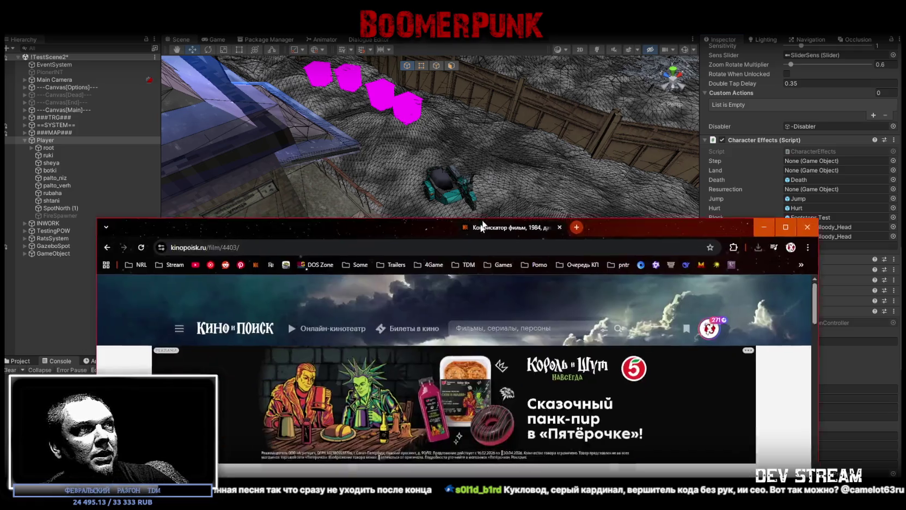
- Open a cast member's page from the Конфискатор cast list and view their photos full-screen
{"action": "scroll", "coordinate": [721, 266], "scroll_direction": "down", "scroll_amount": 4}
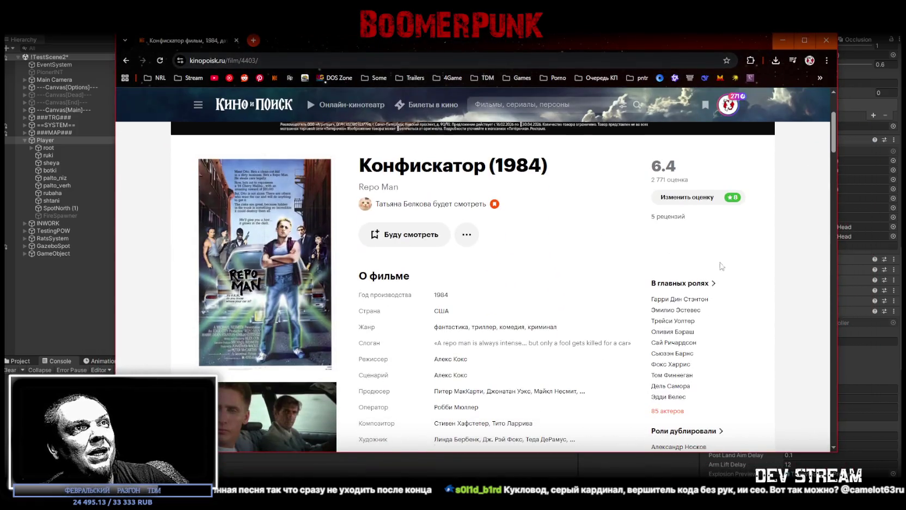
{"action": "middle_click", "coordinate": [656, 310]}
{"action": "left_click", "coordinate": [283, 41]}
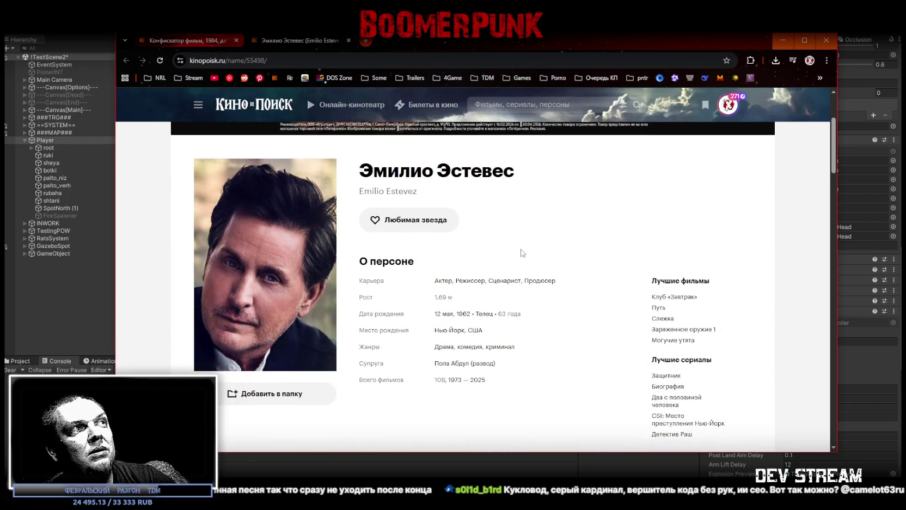
{"action": "left_click", "coordinate": [310, 279]}
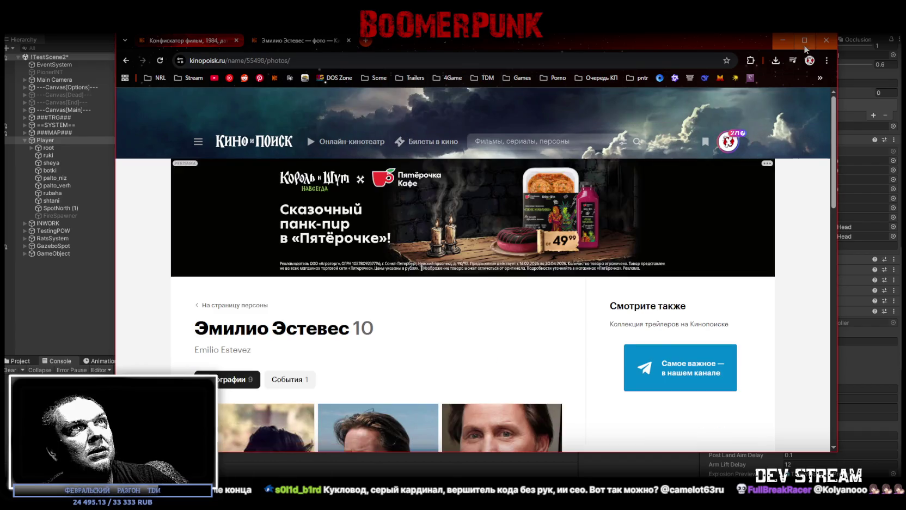
{"action": "key", "text": "super+Up"}
- Browse the actor's photo gallery, go back to the film page, and return to Unity
{"action": "scroll", "coordinate": [553, 290], "scroll_direction": "down", "scroll_amount": 3}
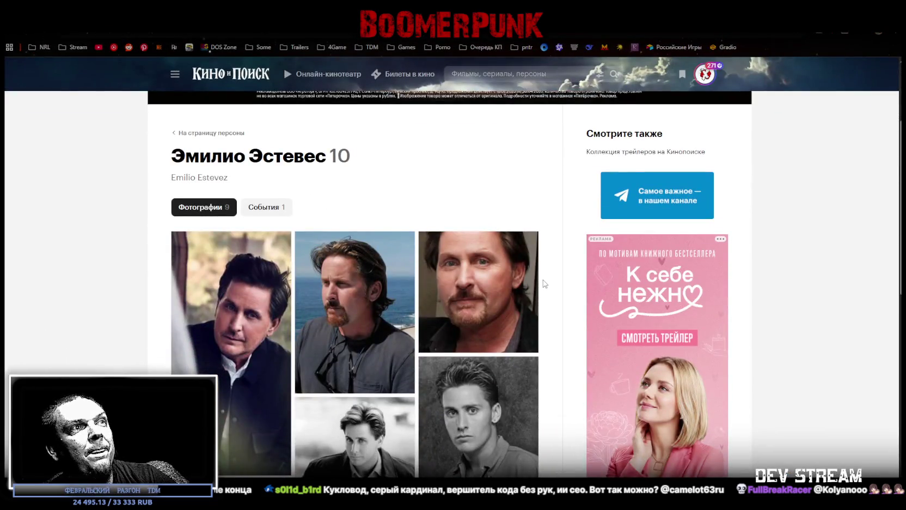
{"action": "scroll", "coordinate": [544, 283], "scroll_direction": "down", "scroll_amount": 3}
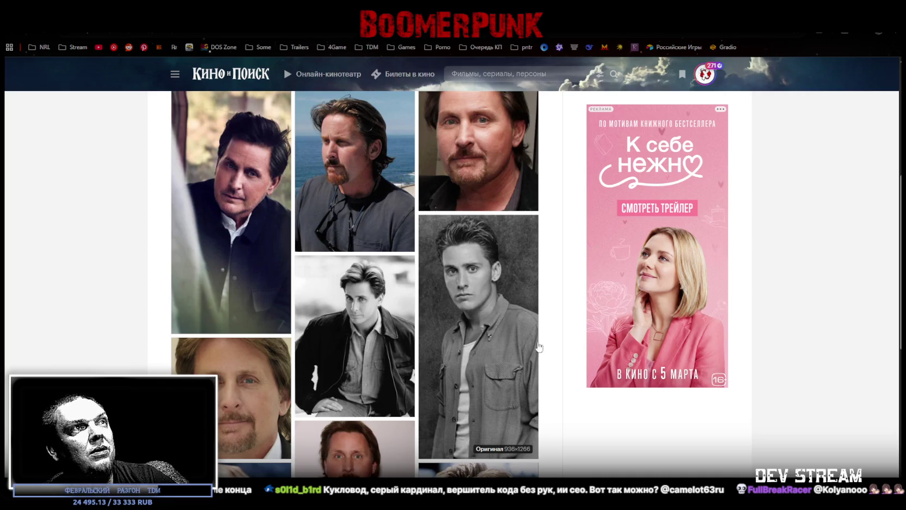
{"action": "scroll", "coordinate": [517, 294], "scroll_direction": "down", "scroll_amount": 2}
{"action": "scroll", "coordinate": [490, 218], "scroll_direction": "down", "scroll_amount": 3}
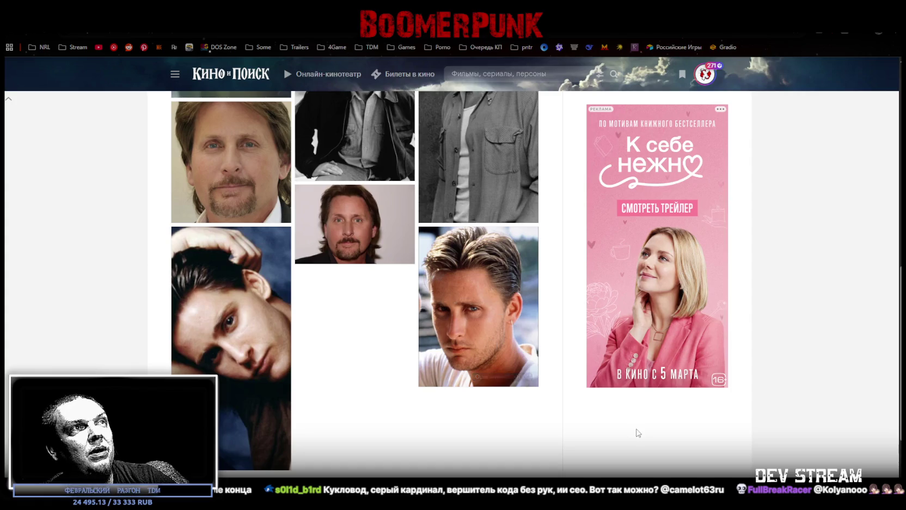
{"action": "scroll", "coordinate": [500, 308], "scroll_direction": "down", "scroll_amount": 1}
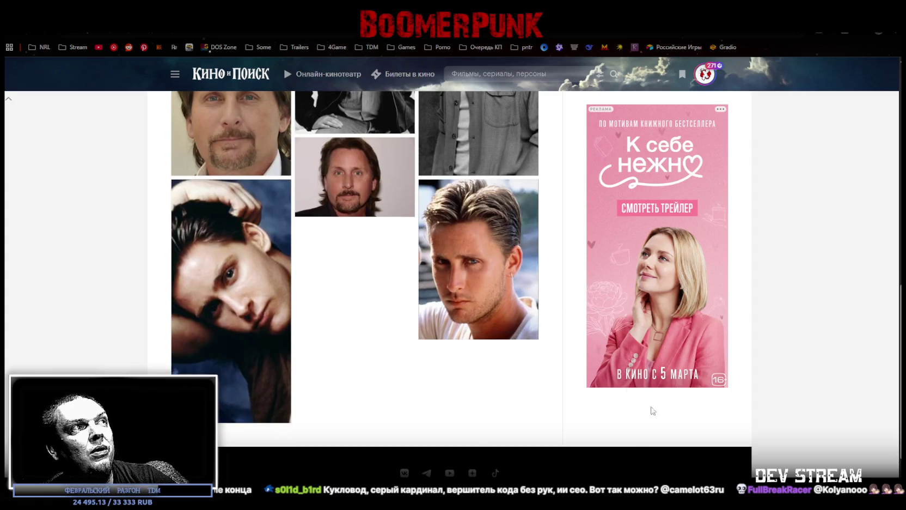
{"action": "scroll", "coordinate": [553, 376], "scroll_direction": "up", "scroll_amount": 8}
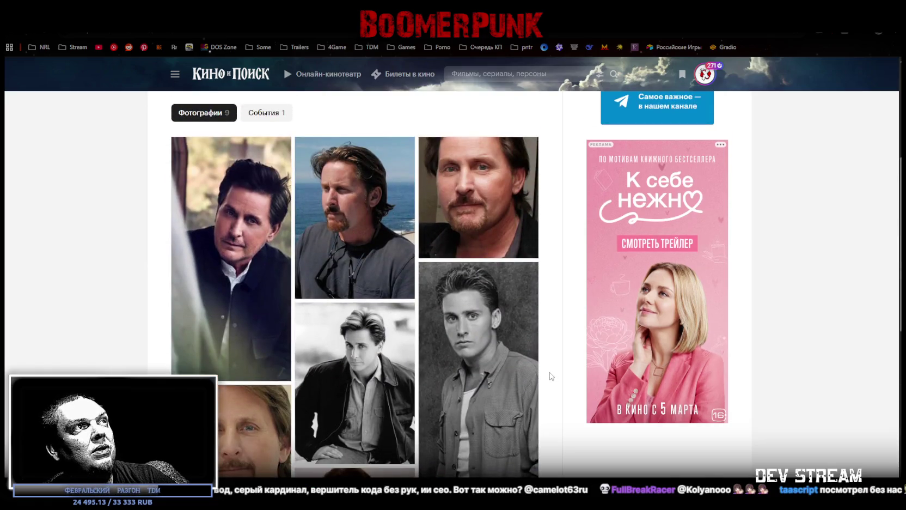
{"action": "scroll", "coordinate": [550, 375], "scroll_direction": "up", "scroll_amount": 3}
{"action": "mouse_move", "coordinate": [261, 64]}
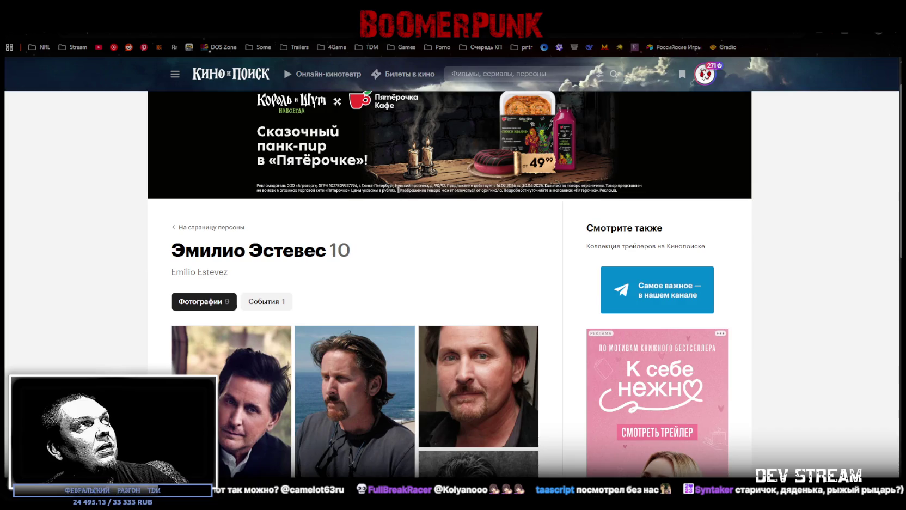
{"action": "key", "text": "alt+Left"}
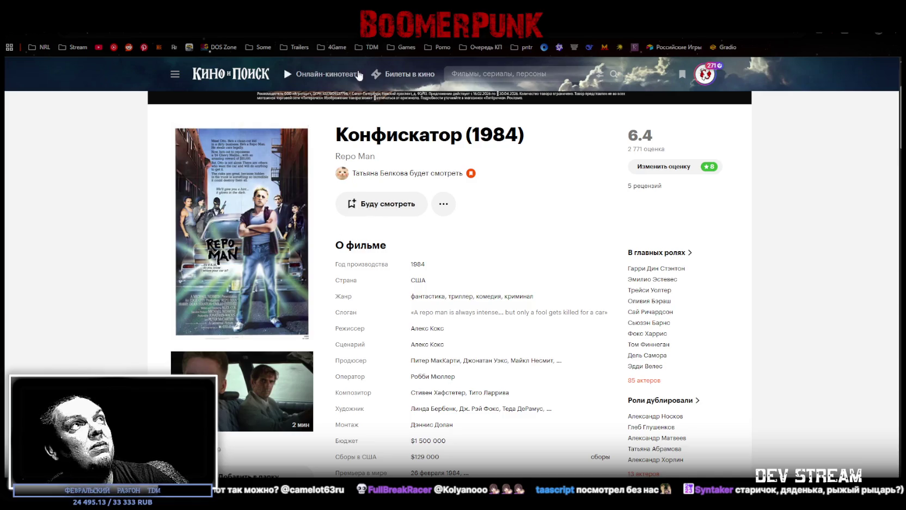
{"action": "key", "text": "alt+Tab"}
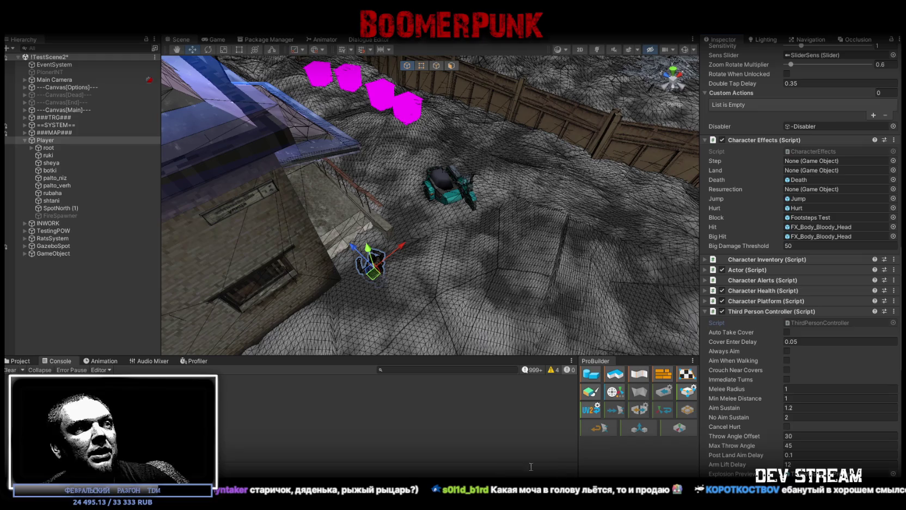
{"action": "key", "text": "alt+Tab"}
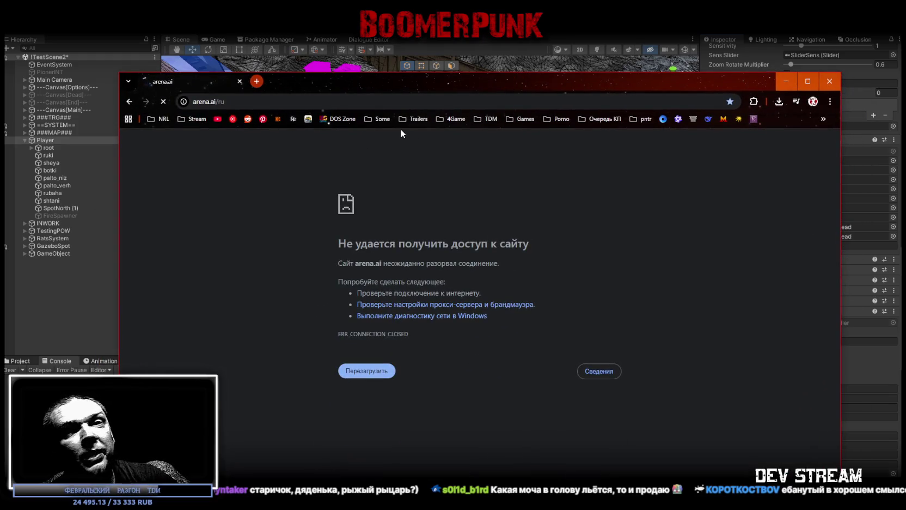
{"action": "left_click_drag", "start_coordinate": [431, 76], "coordinate": [420, 65]}
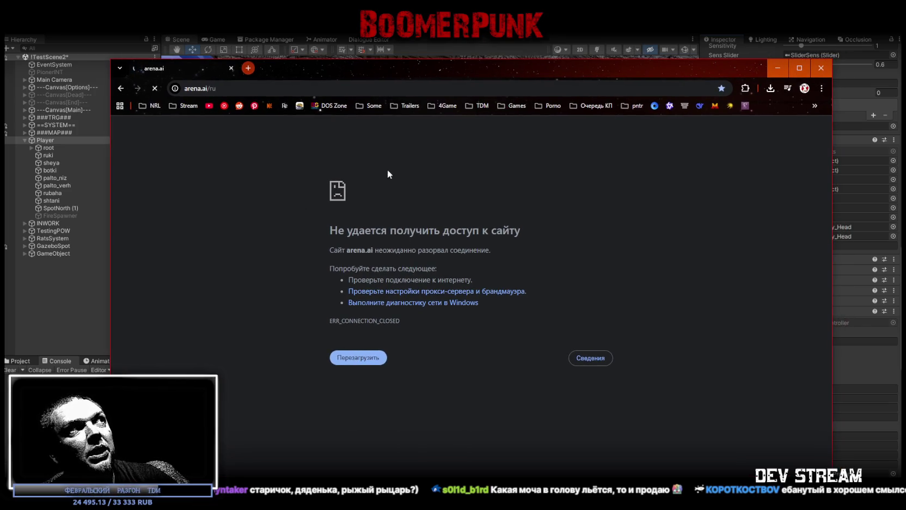
{"action": "key", "text": "super+Down"}
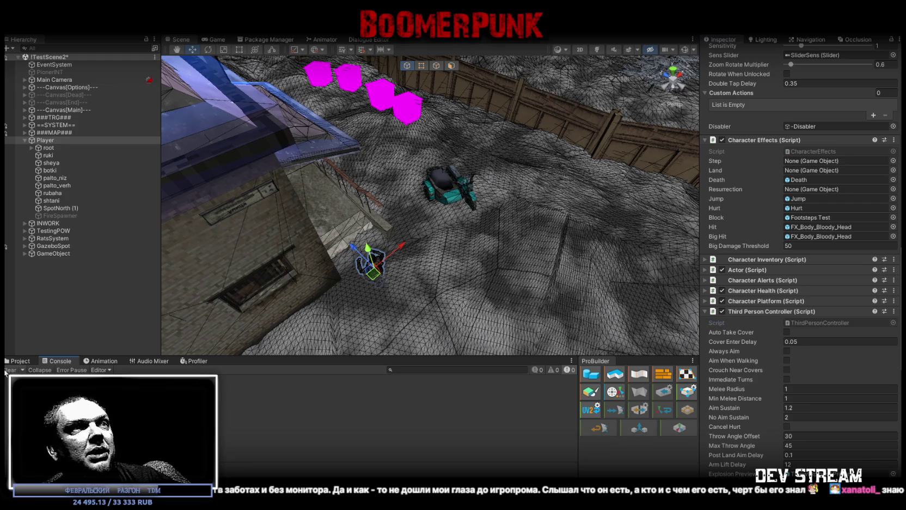
- Show the Project files, orbit to a wide map overview, and minimize Unity to the desktop
{"action": "left_click", "coordinate": [19, 361]}
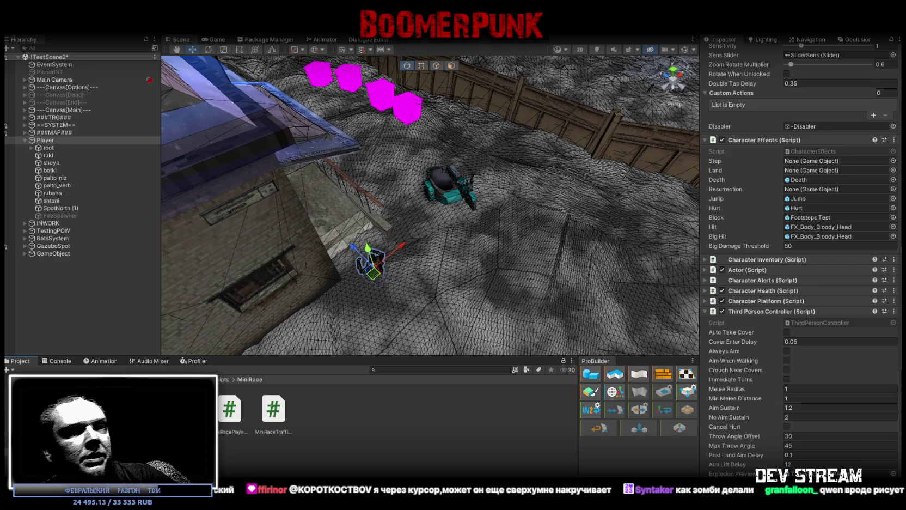
{"action": "mouse_move", "coordinate": [363, 177]}
{"action": "left_mouse_down"}
{"action": "mouse_move", "coordinate": [383, 124]}
{"action": "mouse_move", "coordinate": [382, 164]}
{"action": "left_mouse_up"}
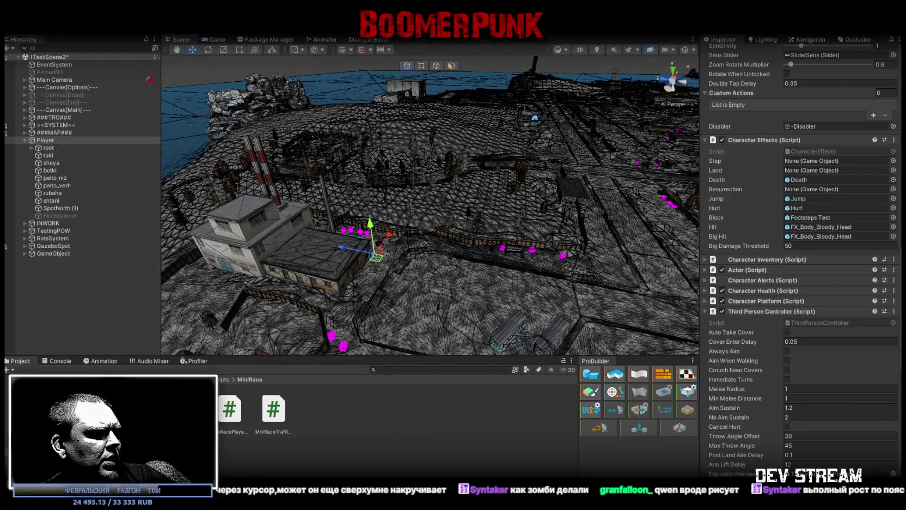
{"action": "key", "text": "super+d"}
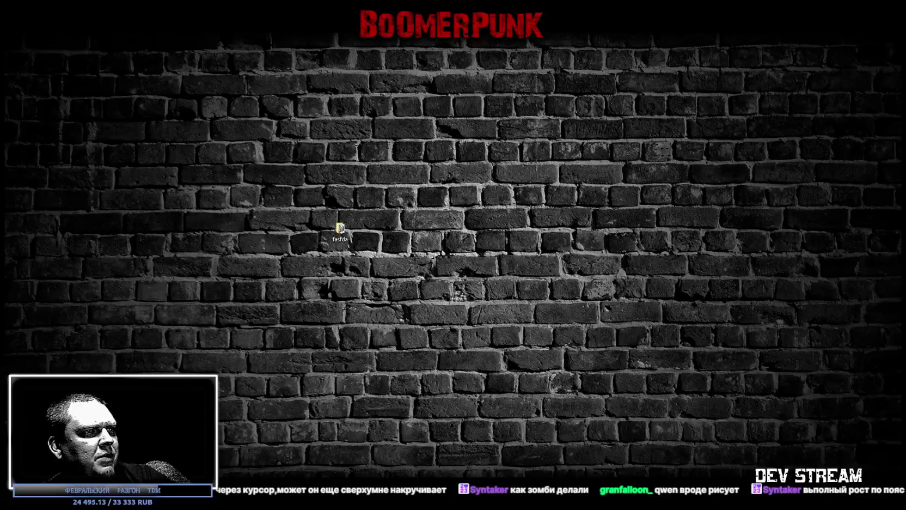
- Restore the minimized Unity Editor window with Win+D
{"action": "key", "text": "super+d"}
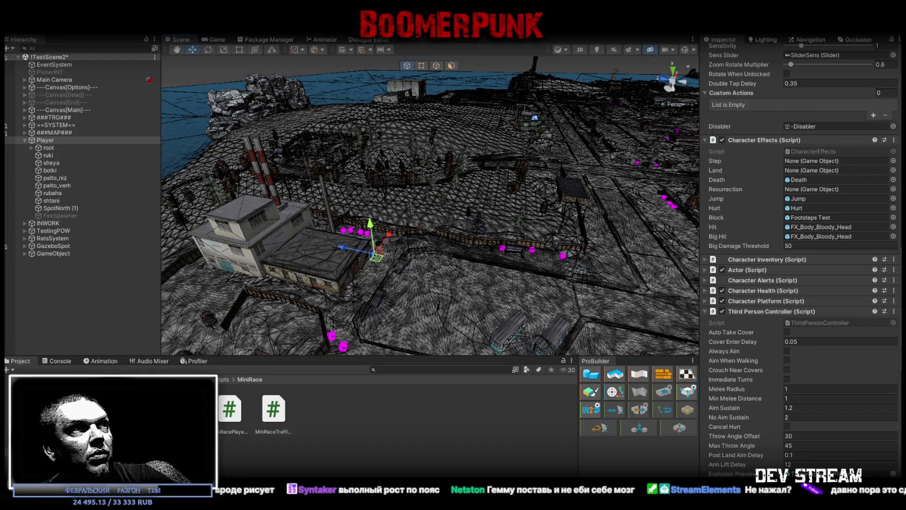
- Fly the Scene view over the city and select the blue house rus_build_2et_01 (1)
{"action": "mouse_move", "coordinate": [378, 154]}
{"action": "left_mouse_down"}
{"action": "mouse_move", "coordinate": [409, 201]}
{"action": "mouse_move", "coordinate": [554, 206]}
{"action": "mouse_move", "coordinate": [439, 180]}
{"action": "left_mouse_up"}
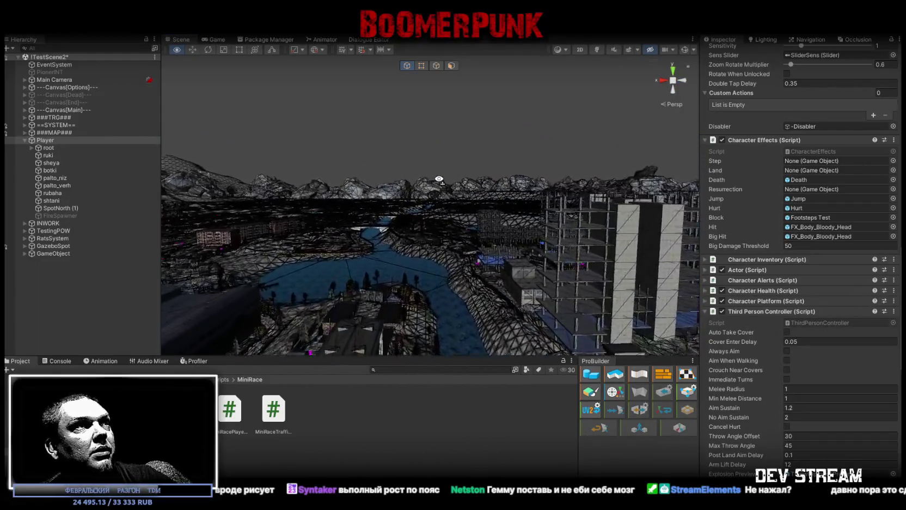
{"action": "key", "text": "w"}
{"action": "mouse_move", "coordinate": [439, 183]}
{"action": "left_mouse_down"}
{"action": "mouse_move", "coordinate": [424, 246]}
{"action": "mouse_move", "coordinate": [757, 229]}
{"action": "mouse_move", "coordinate": [722, 241]}
{"action": "mouse_move", "coordinate": [473, 225]}
{"action": "mouse_move", "coordinate": [461, 232]}
{"action": "mouse_move", "coordinate": [581, 220]}
{"action": "mouse_move", "coordinate": [485, 202]}
{"action": "mouse_move", "coordinate": [437, 214]}
{"action": "mouse_move", "coordinate": [453, 218]}
{"action": "mouse_move", "coordinate": [481, 212]}
{"action": "mouse_move", "coordinate": [111, 247]}
{"action": "mouse_move", "coordinate": [426, 253]}
{"action": "left_mouse_up"}
{"action": "left_click", "coordinate": [437, 214]}
- Duplicate rus_build_2et_01 (1) and deactivate the original house
{"action": "key", "text": "f"}
{"action": "scroll", "coordinate": [96, 319], "scroll_direction": "down", "scroll_amount": 3}
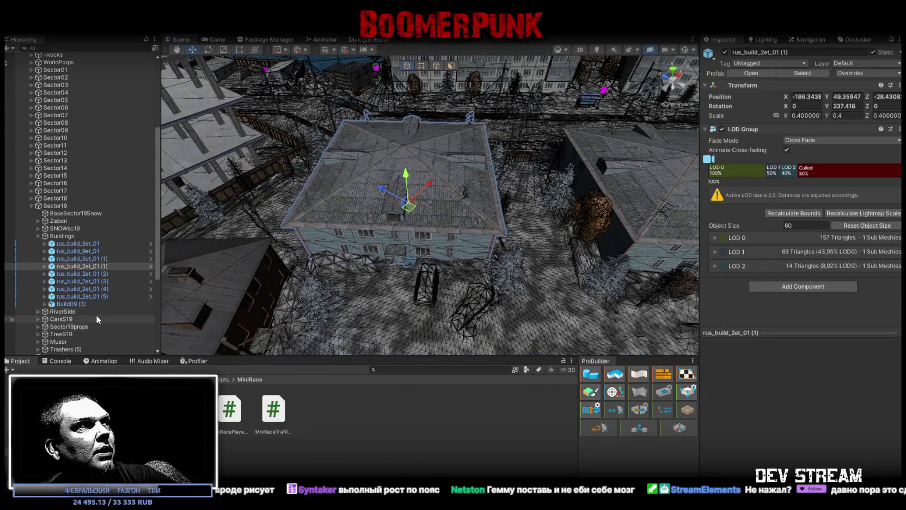
{"action": "left_click", "coordinate": [93, 266]}
{"action": "key", "text": "ctrl+d"}
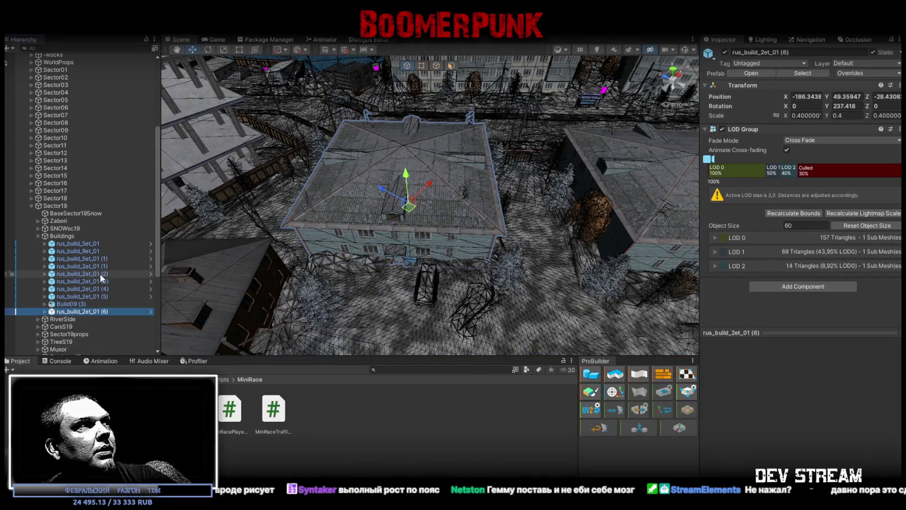
{"action": "left_click", "coordinate": [89, 266]}
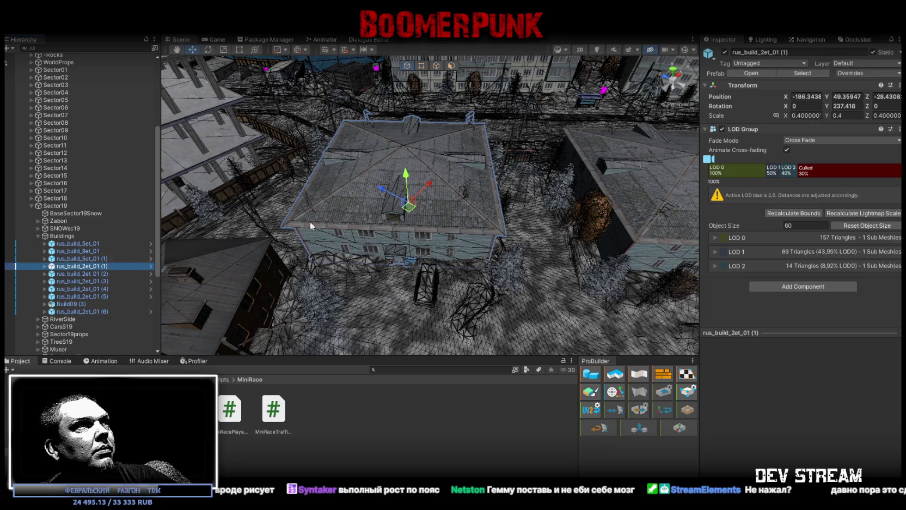
{"action": "left_click", "coordinate": [724, 52]}
- Expand the copy rus_build_2et_01 (6), inspect its parts, and select Regroup13
{"action": "left_click", "coordinate": [71, 312]}
{"action": "left_click", "coordinate": [44, 311]}
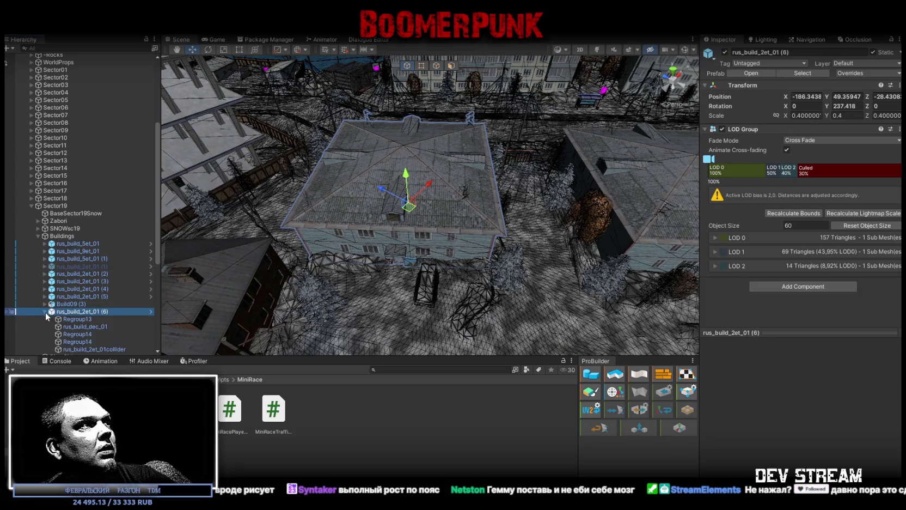
{"action": "scroll", "coordinate": [90, 319], "scroll_direction": "down", "scroll_amount": 4}
{"action": "left_click", "coordinate": [80, 234]}
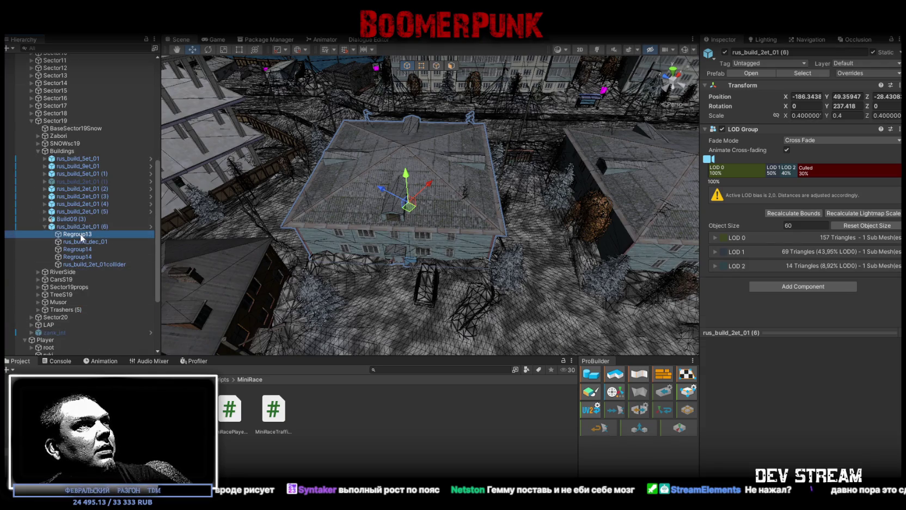
{"action": "left_click", "coordinate": [82, 241]}
{"action": "left_click", "coordinate": [83, 249]}
{"action": "left_click", "coordinate": [85, 256]}
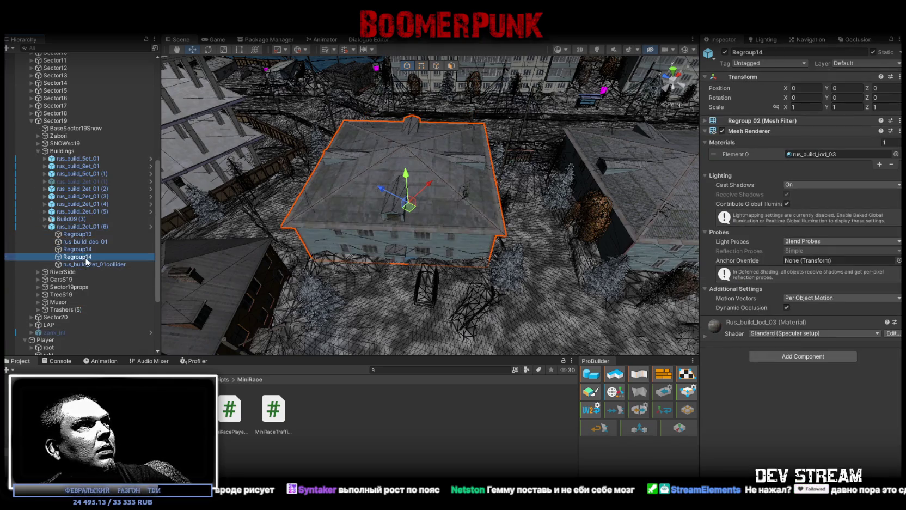
{"action": "left_click", "coordinate": [88, 265]}
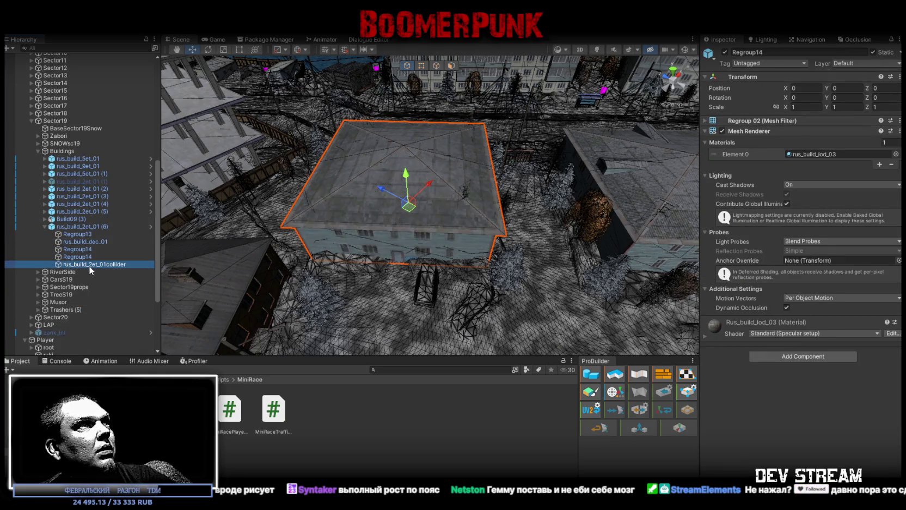
{"action": "left_click", "coordinate": [82, 234]}
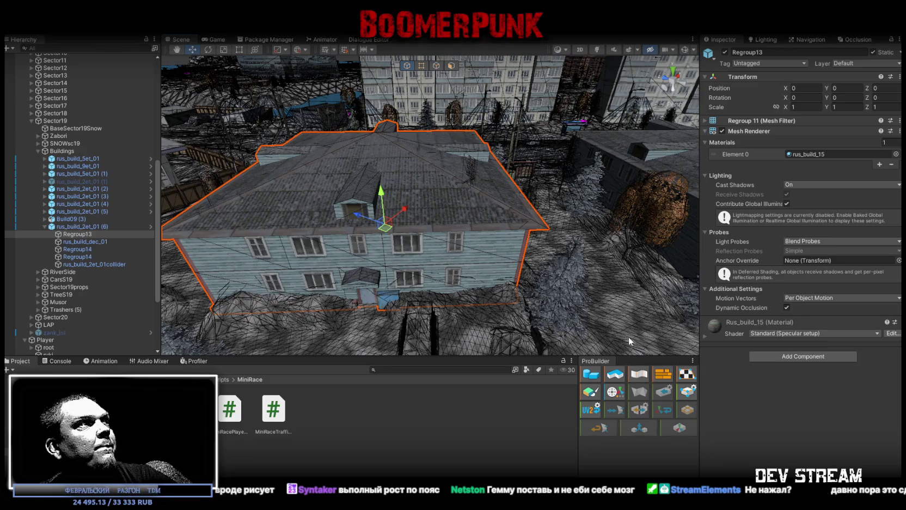
- Unpack the copy's prefab and ProBuilderize its Regroup13 mesh
{"action": "right_click", "coordinate": [74, 226]}
{"action": "mouse_move", "coordinate": [114, 227]}
{"action": "left_click", "coordinate": [219, 267]}
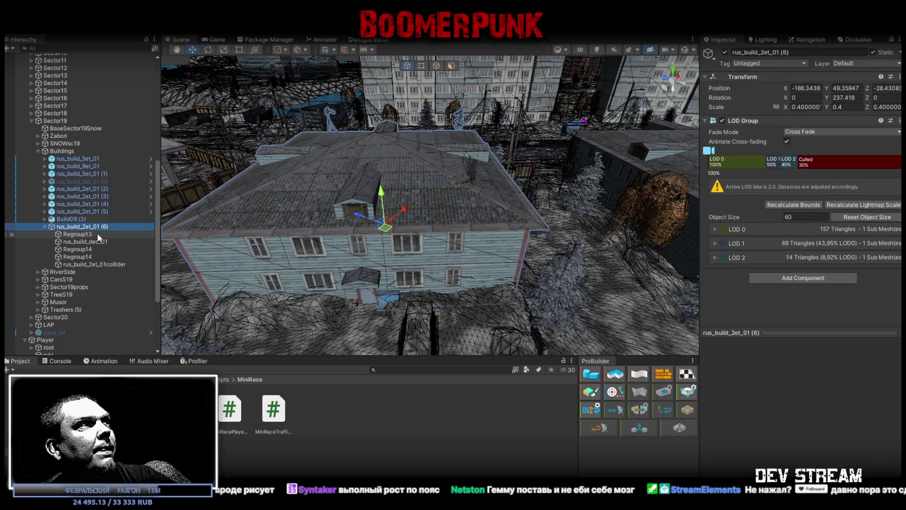
{"action": "left_click", "coordinate": [84, 233]}
{"action": "key", "text": "Up"}
{"action": "key", "text": "Up"}
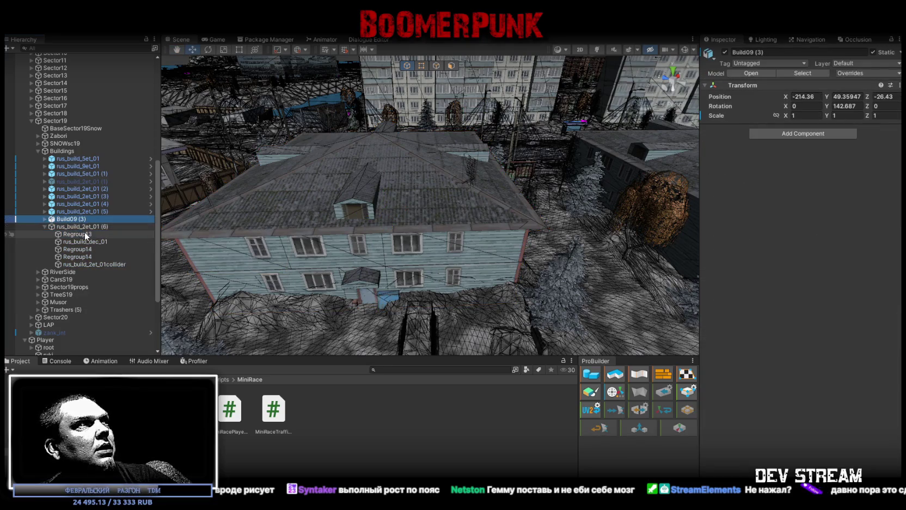
{"action": "left_click", "coordinate": [83, 234]}
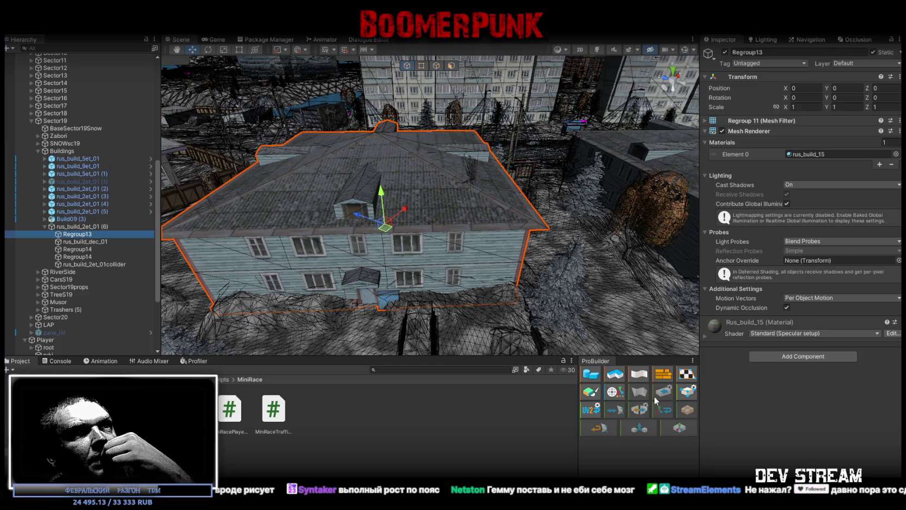
{"action": "left_click", "coordinate": [686, 395]}
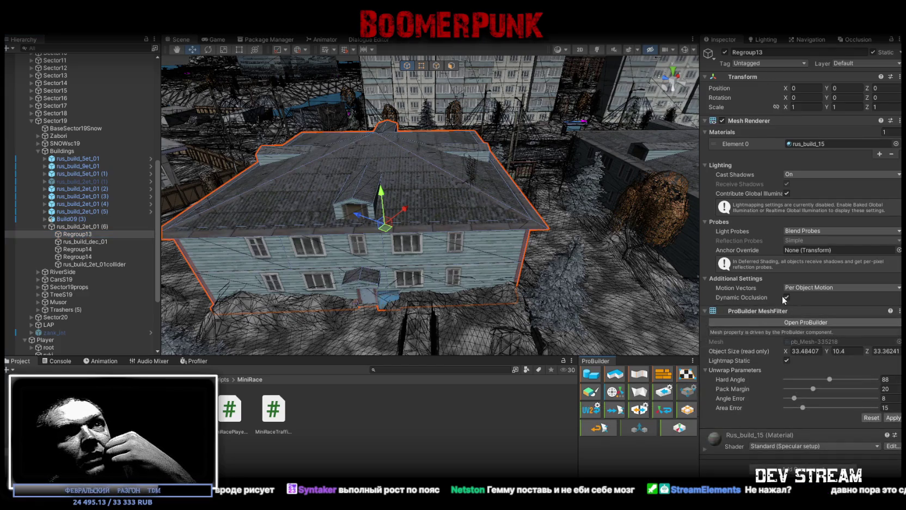
{"action": "mouse_move", "coordinate": [554, 249]}
{"action": "left_mouse_down"}
{"action": "mouse_move", "coordinate": [476, 239]}
{"action": "mouse_move", "coordinate": [546, 259]}
{"action": "mouse_move", "coordinate": [529, 267]}
{"action": "left_mouse_up"}
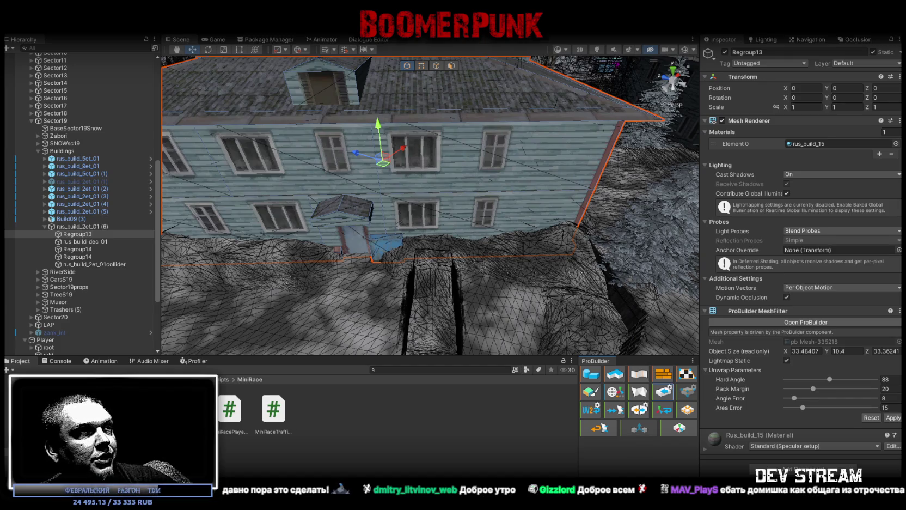
{"action": "mouse_move", "coordinate": [428, 350]}
{"action": "left_mouse_down"}
{"action": "mouse_move", "coordinate": [466, 115]}
{"action": "mouse_move", "coordinate": [474, 153]}
{"action": "left_mouse_up"}
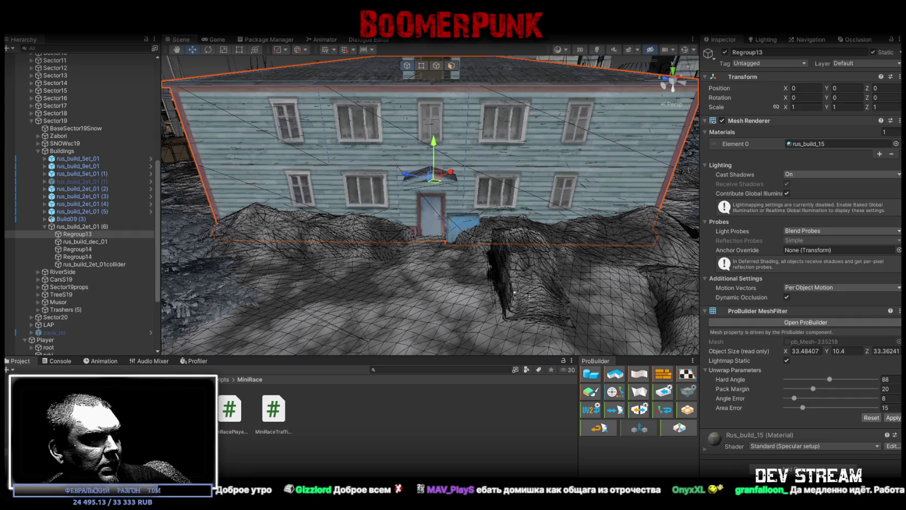
- Switch to Blockbench and open the Open Model file dialog
{"action": "key", "text": "alt+Tab"}
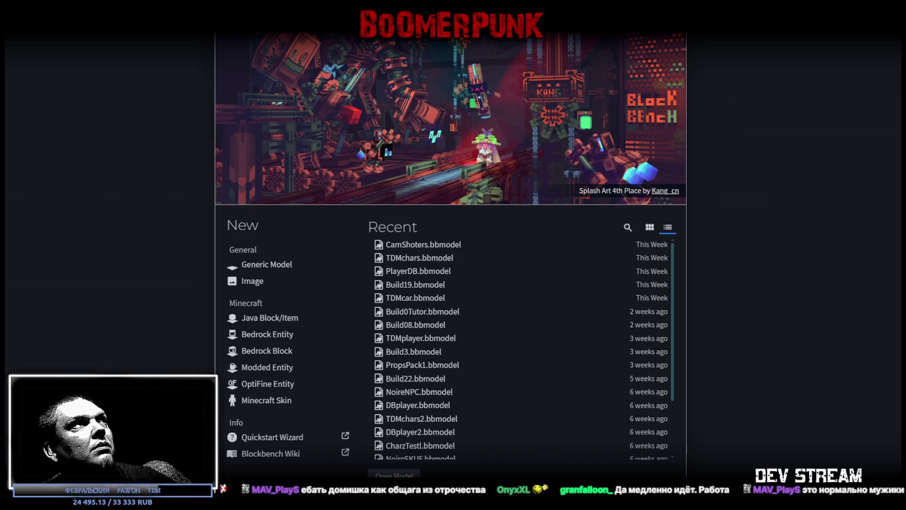
{"action": "left_click", "coordinate": [394, 474]}
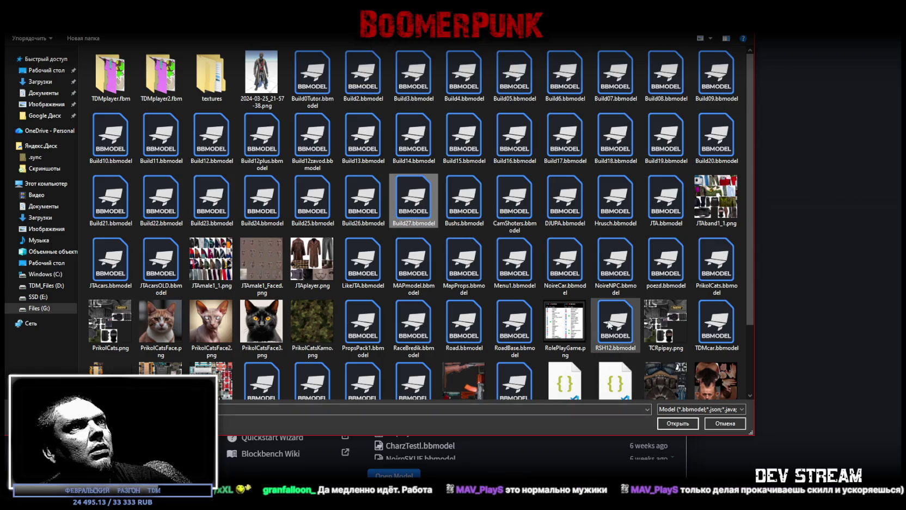
- Cancel the Open Model dialog and return to the Unity Editor
{"action": "left_click", "coordinate": [714, 425]}
{"action": "key", "text": "alt+Tab"}
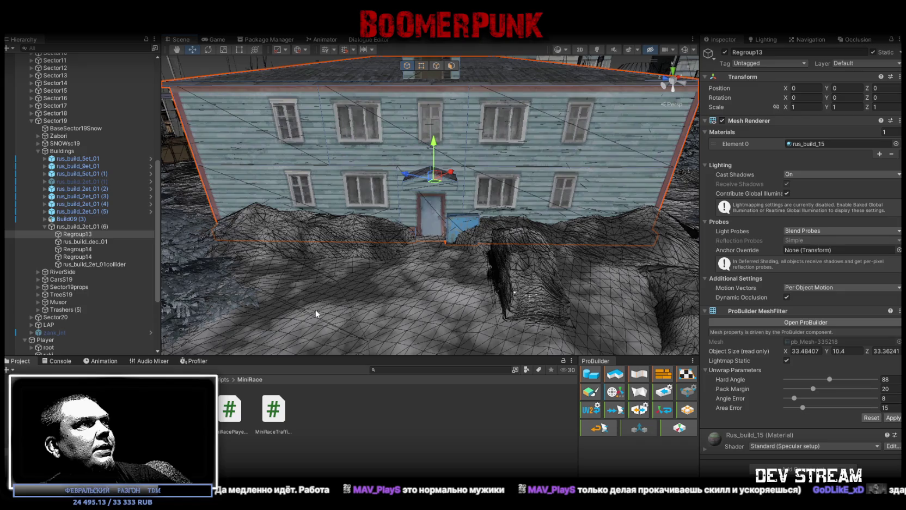
- Trace the house's material to its rus_build_15 texture and show it in Explorer
{"action": "left_click", "coordinate": [800, 145]}
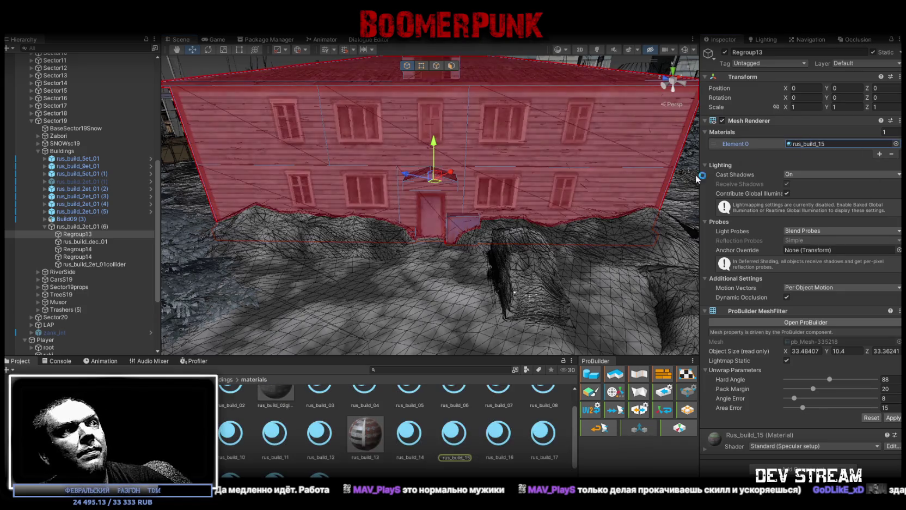
{"action": "left_click", "coordinate": [455, 435]}
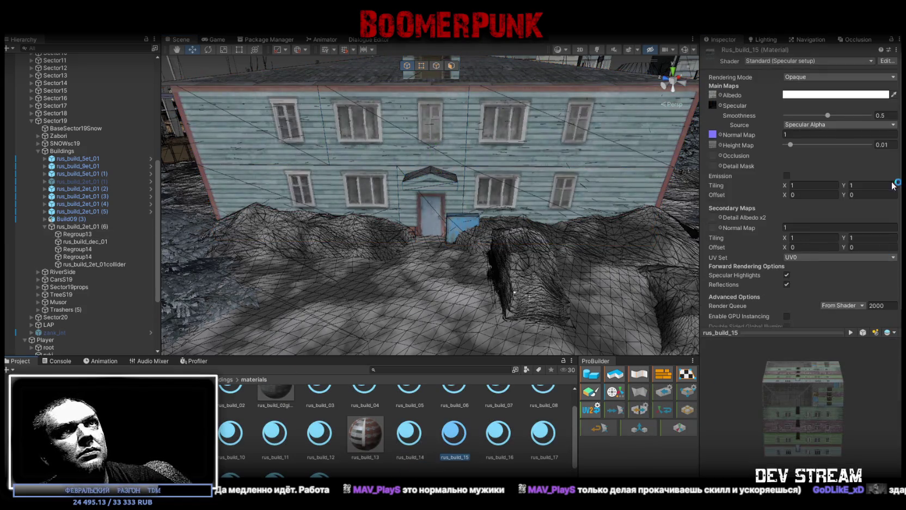
{"action": "left_click", "coordinate": [712, 95]}
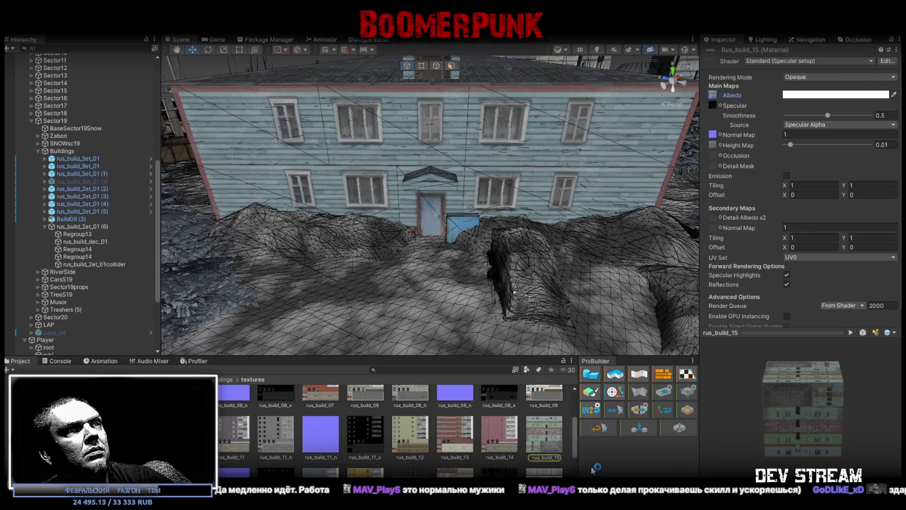
{"action": "left_click", "coordinate": [548, 444]}
{"action": "right_click", "coordinate": [540, 447]}
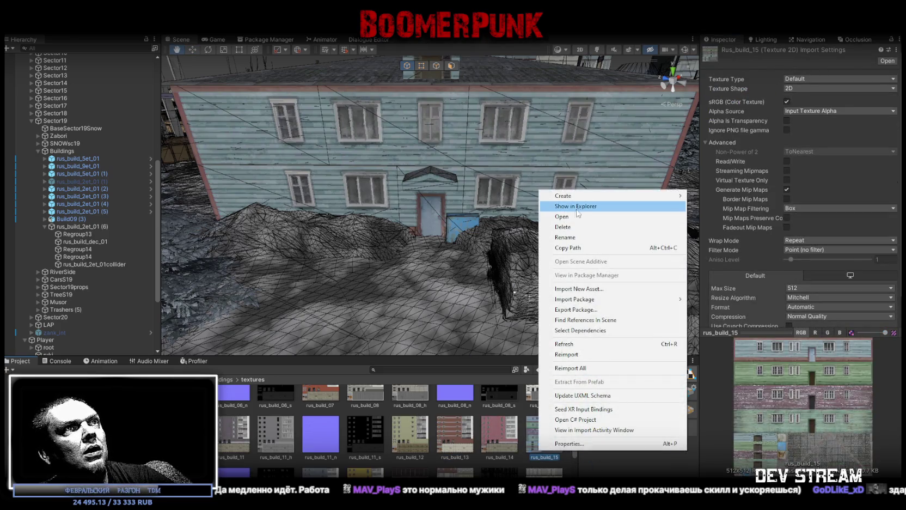
{"action": "left_click", "coordinate": [581, 206]}
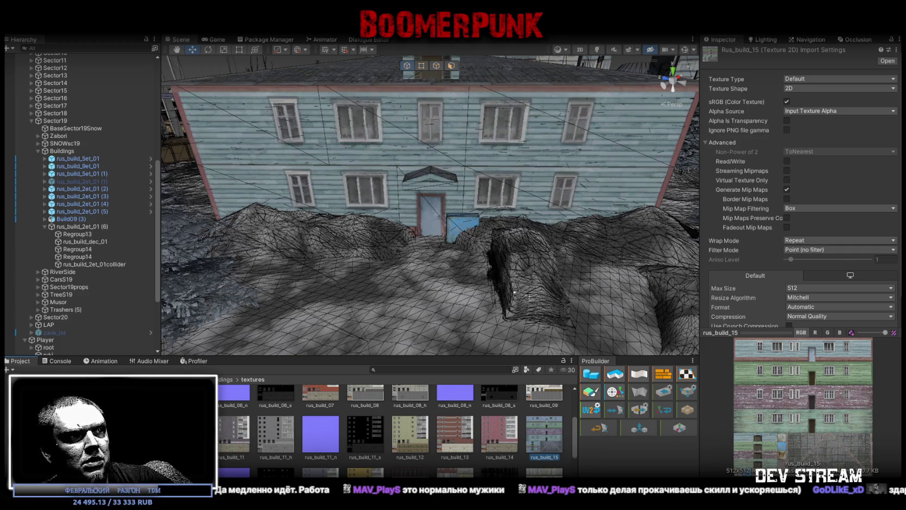
- Save the model as Build28.bbmodel and apply the rus_build_15 texture to the building mesh
{"action": "key", "text": "alt+Tab"}
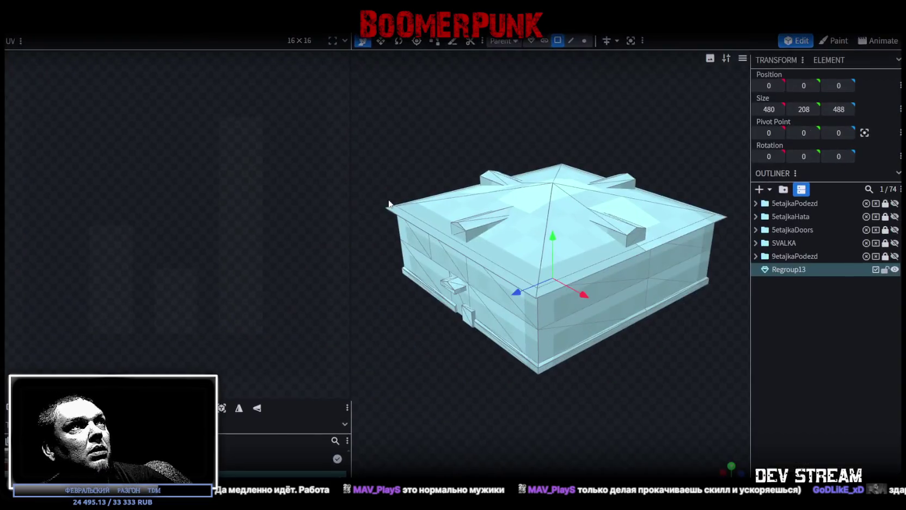
{"action": "key", "text": "ctrl+s"}
{"action": "left_click", "coordinate": [565, 263]}
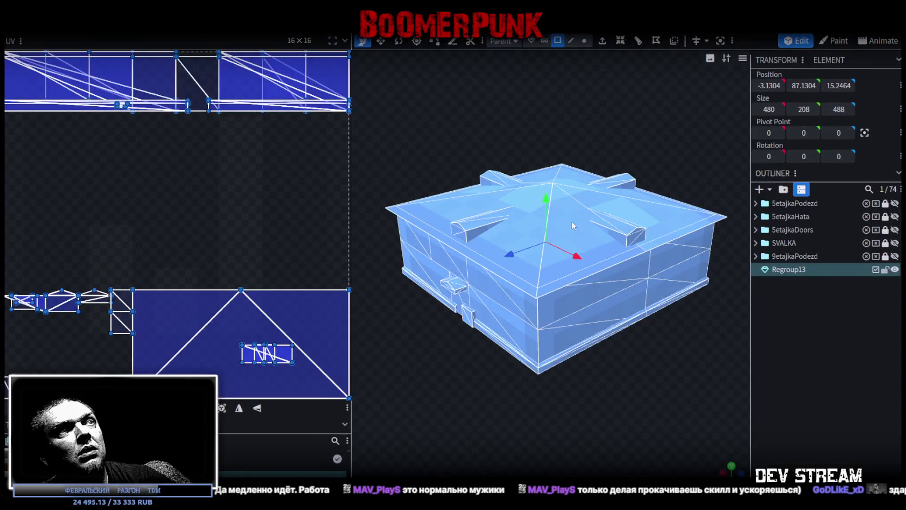
{"action": "right_click", "coordinate": [558, 219]}
{"action": "mouse_move", "coordinate": [582, 441]}
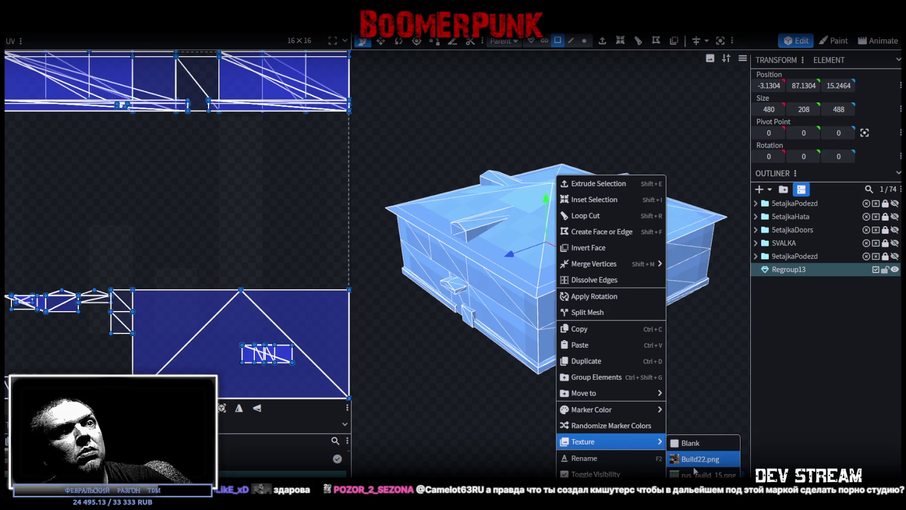
{"action": "left_click", "coordinate": [685, 460]}
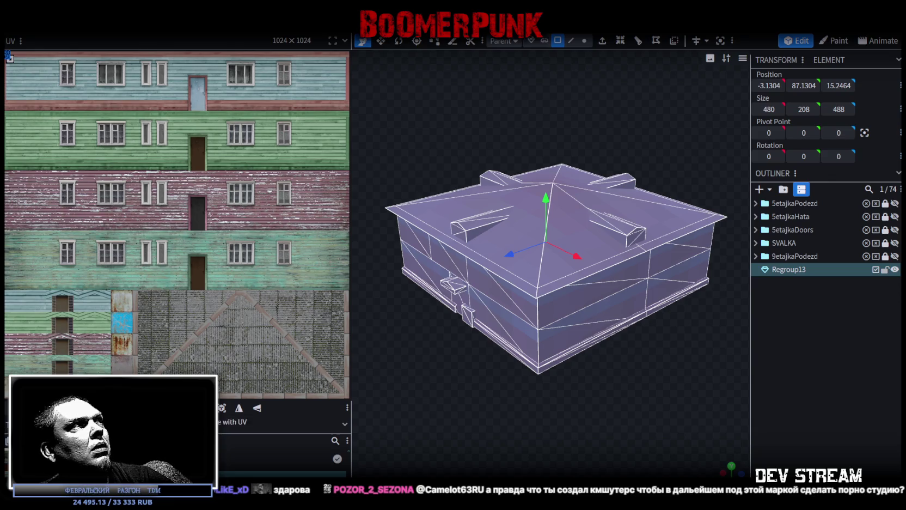
- Set the rus_build_15 texture's UV size to 64 × 64
{"action": "double_click", "coordinate": [272, 459]}
{"action": "left_click_drag", "start_coordinate": [434, 200], "coordinate": [373, 193]}
{"action": "type", "text": "64"}
{"action": "key", "text": "Tab"}
{"action": "type", "text": "64"}
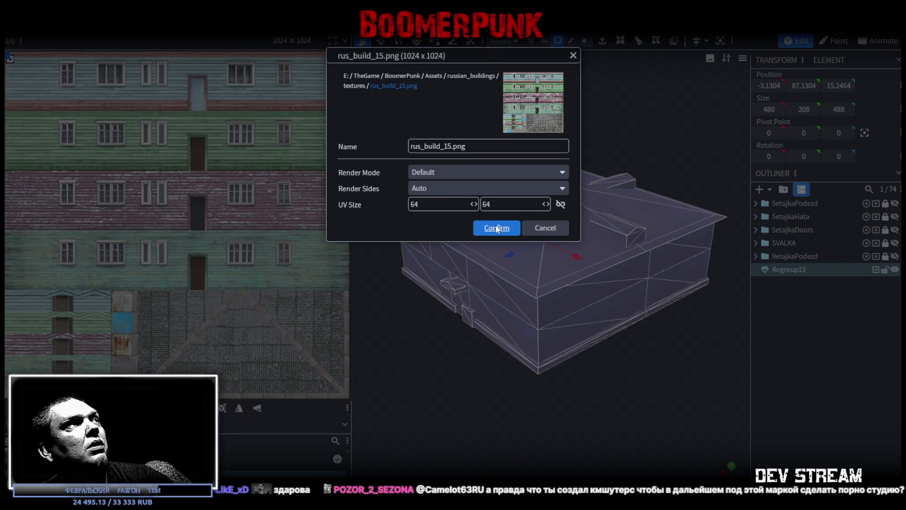
{"action": "left_click", "coordinate": [496, 228]}
- Change the texture's UV size to 16 × 16 and orbit around the textured building
{"action": "double_click", "coordinate": [272, 459]}
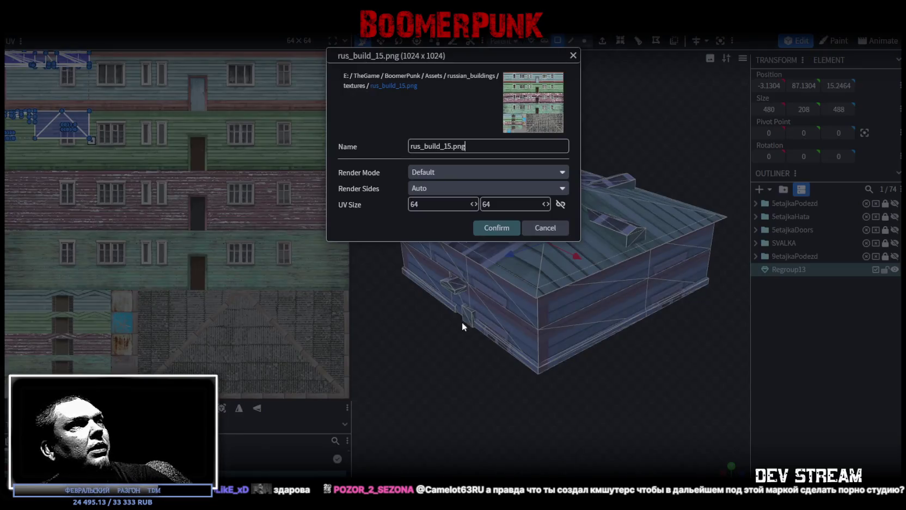
{"action": "left_click_drag", "start_coordinate": [434, 204], "coordinate": [334, 182]}
{"action": "type", "text": "16"}
{"action": "key", "text": "Tab"}
{"action": "type", "text": "16"}
{"action": "left_click", "coordinate": [501, 227]}
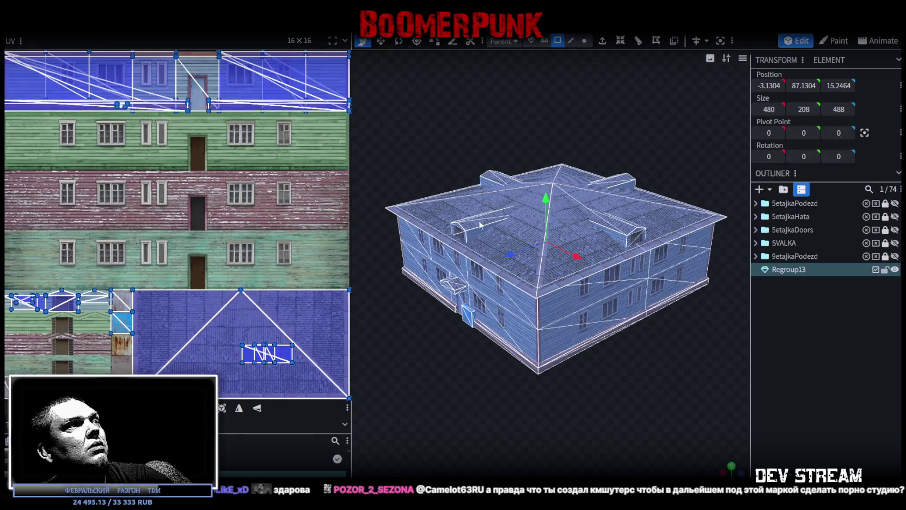
{"action": "scroll", "coordinate": [458, 403], "scroll_direction": "up", "scroll_amount": 3}
{"action": "left_click_drag", "start_coordinate": [458, 404], "coordinate": [584, 396]}
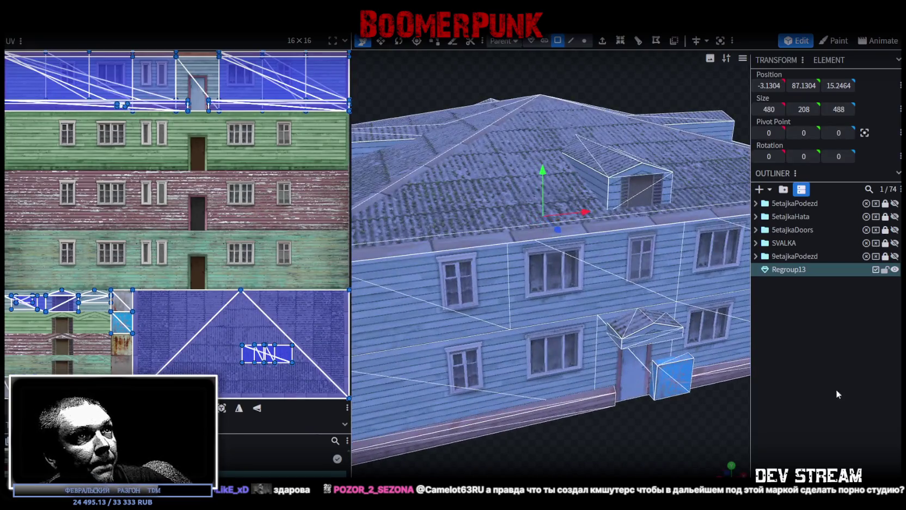
{"action": "left_click", "coordinate": [656, 391]}
{"action": "mouse_move", "coordinate": [656, 392]}
{"action": "left_mouse_down"}
{"action": "mouse_move", "coordinate": [526, 405]}
{"action": "mouse_move", "coordinate": [563, 365]}
{"action": "mouse_move", "coordinate": [600, 369]}
{"action": "left_mouse_up"}
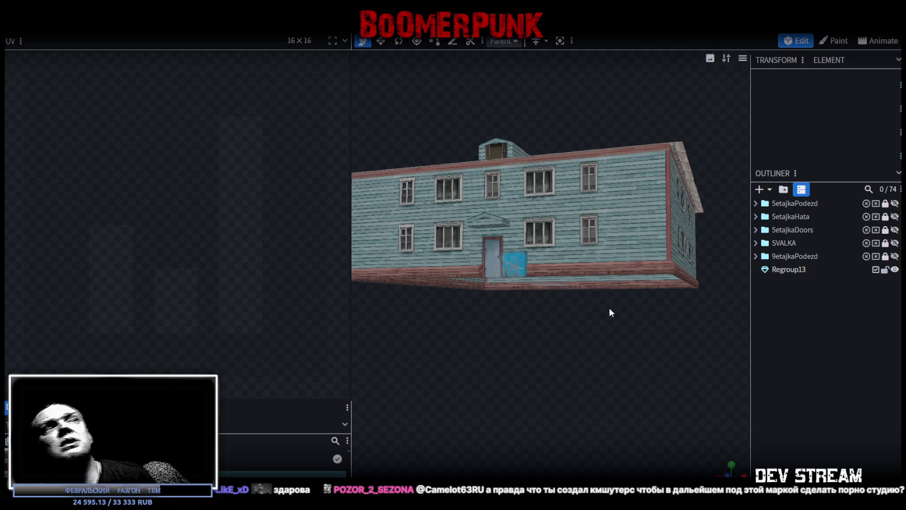
{"action": "left_click", "coordinate": [594, 242]}
{"action": "left_click_drag", "start_coordinate": [505, 360], "coordinate": [594, 384]}
{"action": "scroll", "coordinate": [535, 366], "scroll_direction": "up", "scroll_amount": 5}
{"action": "scroll", "coordinate": [540, 362], "scroll_direction": "down", "scroll_amount": 5}
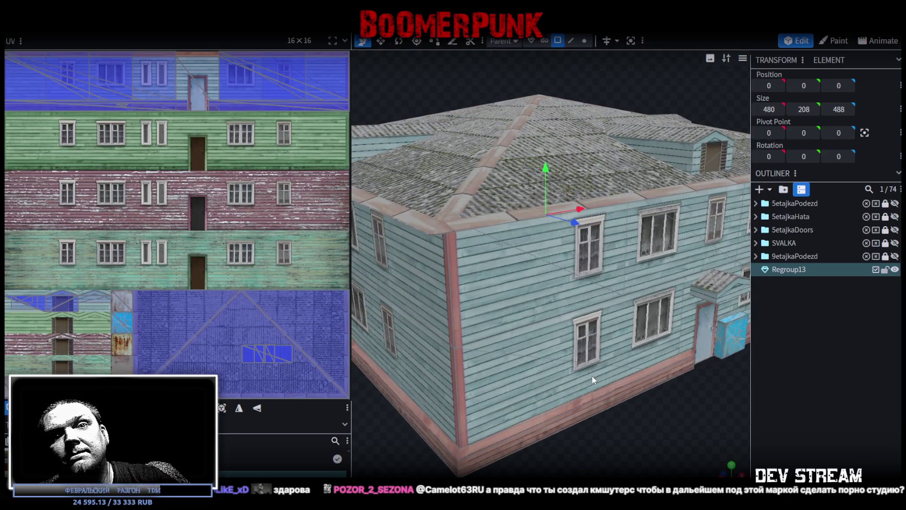
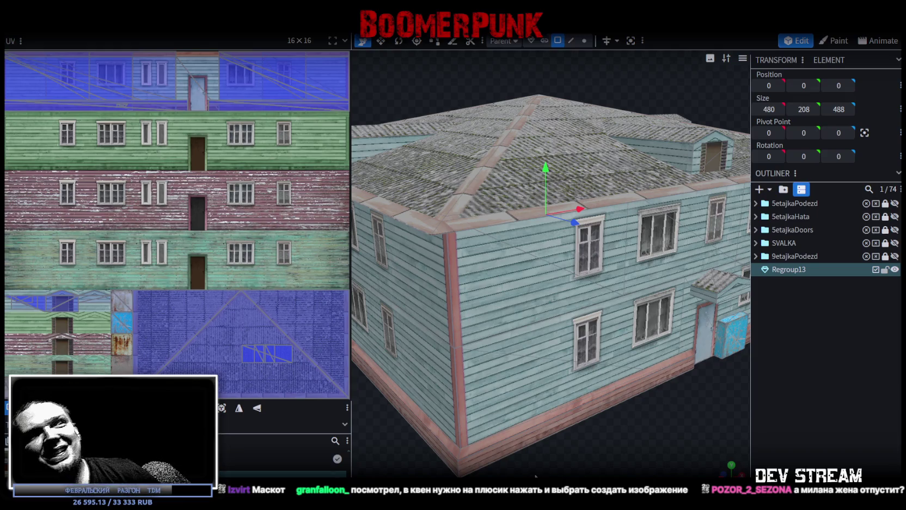
- Orbit and zoom around the textured building to view its corner, roof and front
{"action": "scroll", "coordinate": [657, 392], "scroll_direction": "down", "scroll_amount": 3}
{"action": "mouse_move", "coordinate": [657, 392]}
{"action": "left_mouse_down"}
{"action": "mouse_move", "coordinate": [541, 401]}
{"action": "mouse_move", "coordinate": [681, 418]}
{"action": "left_mouse_up"}
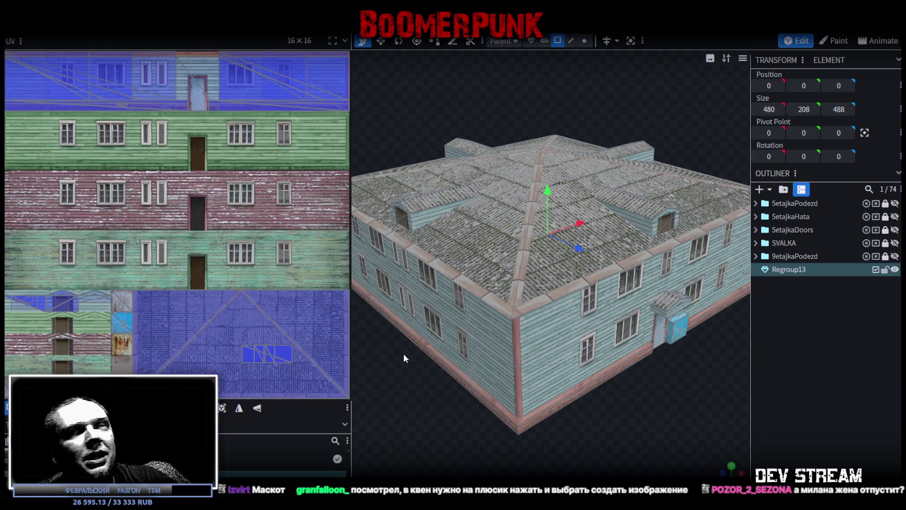
{"action": "scroll", "coordinate": [570, 403], "scroll_direction": "down", "scroll_amount": 5}
{"action": "mouse_move", "coordinate": [569, 403]}
{"action": "left_mouse_down"}
{"action": "mouse_move", "coordinate": [577, 397]}
{"action": "mouse_move", "coordinate": [466, 397]}
{"action": "left_mouse_up"}
{"action": "scroll", "coordinate": [466, 401], "scroll_direction": "up", "scroll_amount": 10}
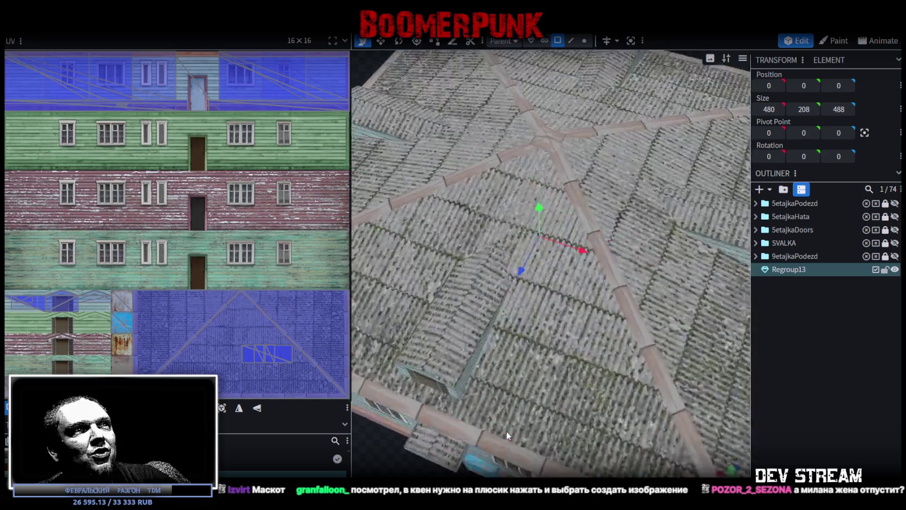
{"action": "scroll", "coordinate": [501, 409], "scroll_direction": "down", "scroll_amount": 10}
{"action": "mouse_move", "coordinate": [500, 409]}
{"action": "left_mouse_down"}
{"action": "mouse_move", "coordinate": [612, 358]}
{"action": "mouse_move", "coordinate": [394, 276]}
{"action": "left_mouse_up"}
- Widen the side panel to reveal the loaded Textures list, then view the building from a new angle
{"action": "left_click_drag", "start_coordinate": [352, 251], "coordinate": [212, 249]}
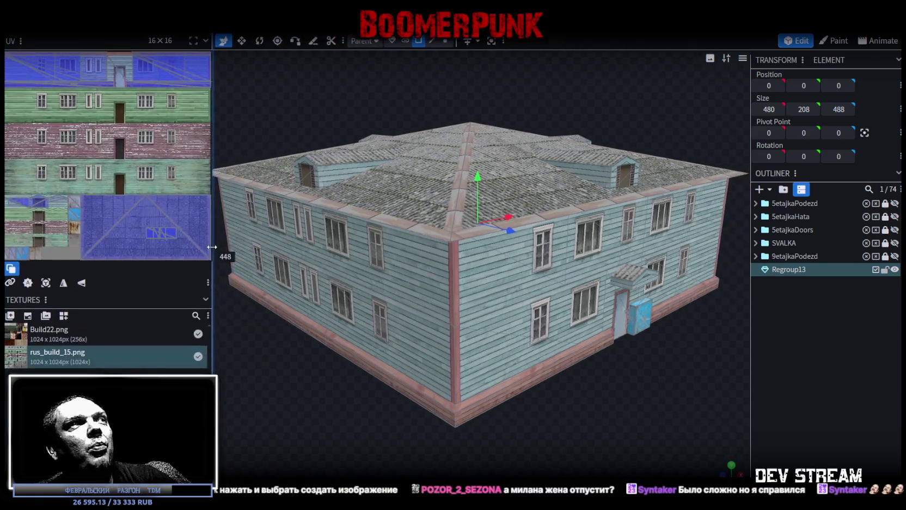
{"action": "scroll", "coordinate": [569, 394], "scroll_direction": "down", "scroll_amount": 5}
{"action": "left_click_drag", "start_coordinate": [662, 430], "coordinate": [627, 447]}
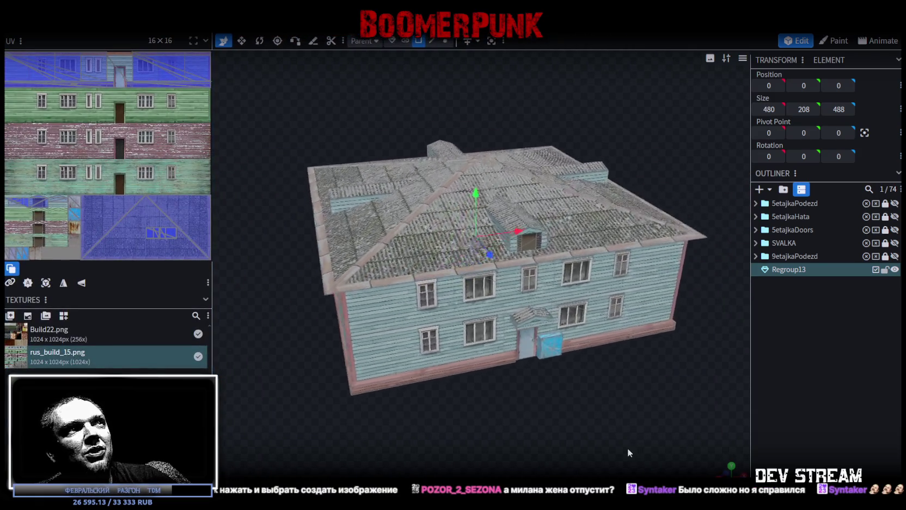
{"action": "scroll", "coordinate": [634, 447], "scroll_direction": "up", "scroll_amount": 3}
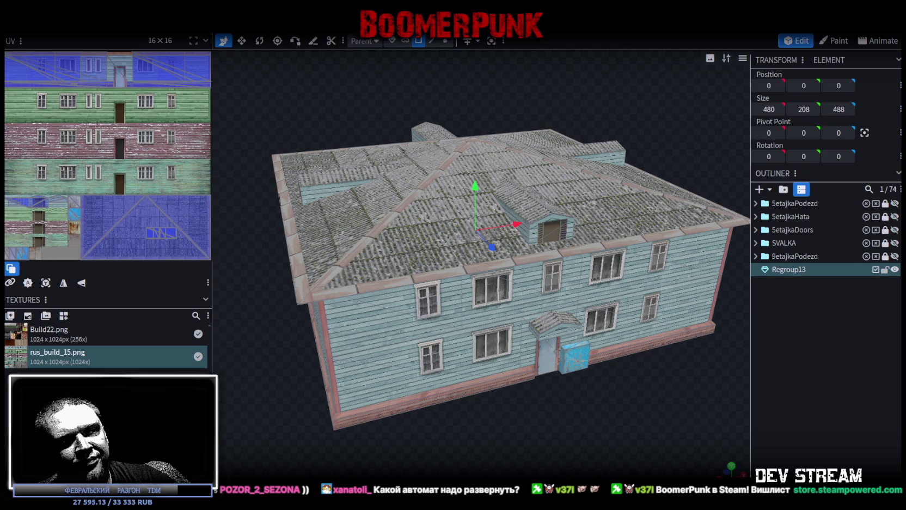
- Bring the Qwen Chat browser window up over Blockbench
{"action": "left_click_drag", "start_coordinate": [511, 509], "coordinate": [507, 104]}
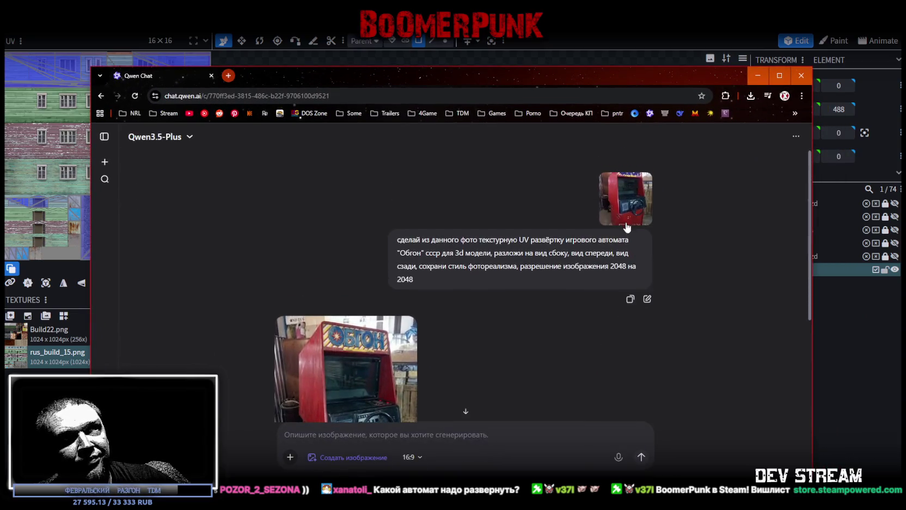
- Enlarge and close the uploaded arcade cabinet photo and the generated red cabinet image
{"action": "left_click", "coordinate": [622, 203]}
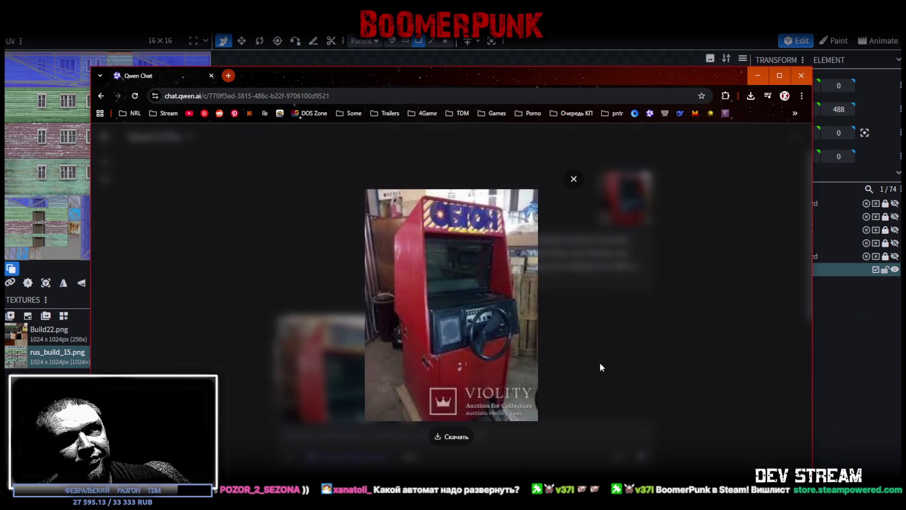
{"action": "left_click", "coordinate": [574, 180]}
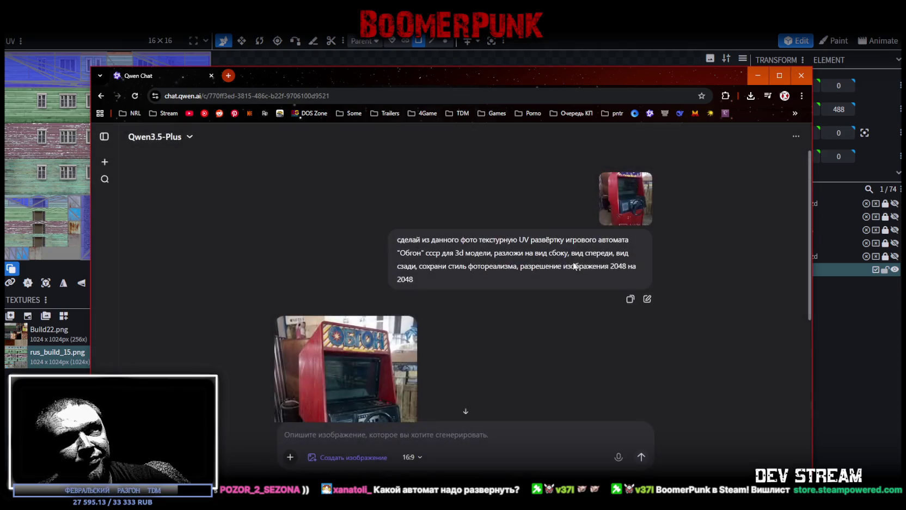
{"action": "scroll", "coordinate": [460, 303], "scroll_direction": "down", "scroll_amount": 3}
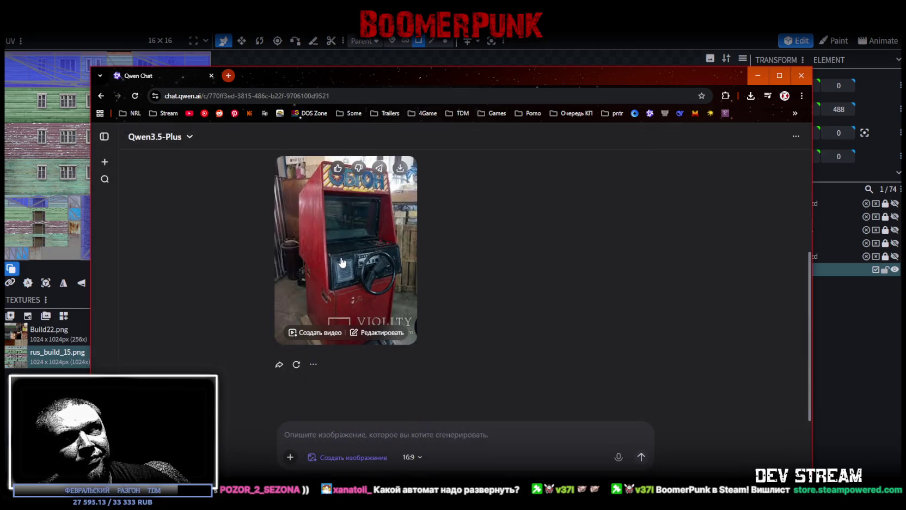
{"action": "left_click", "coordinate": [403, 275]}
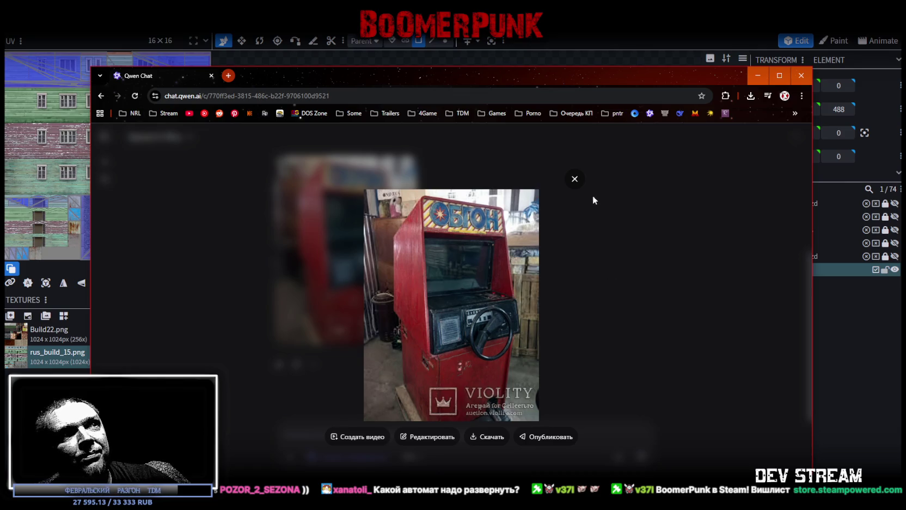
{"action": "left_click", "coordinate": [574, 180]}
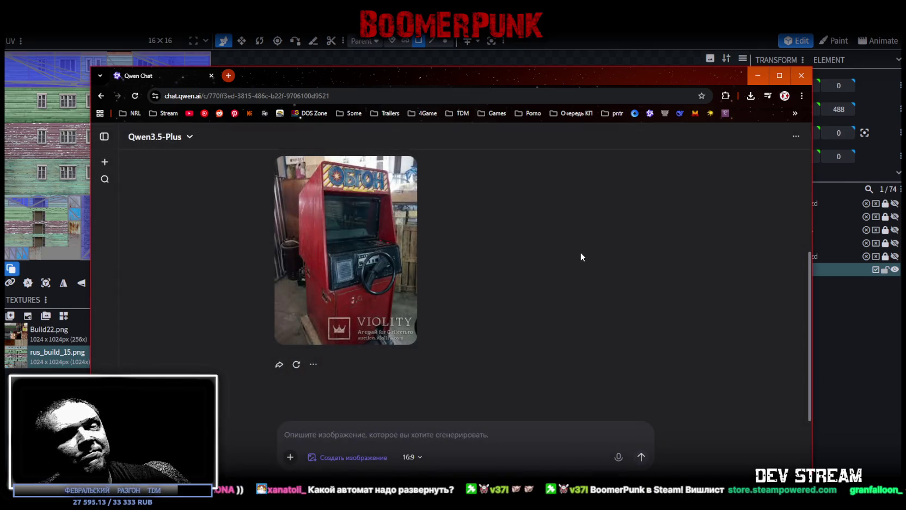
- Scroll through the chat conversation, then return to Blockbench
{"action": "scroll", "coordinate": [580, 252], "scroll_direction": "up", "scroll_amount": 2}
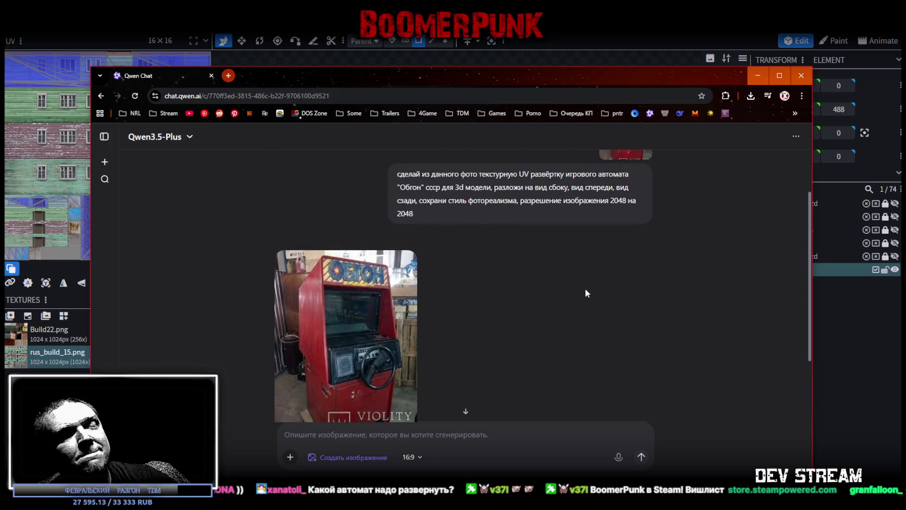
{"action": "scroll", "coordinate": [585, 288], "scroll_direction": "up", "scroll_amount": 2}
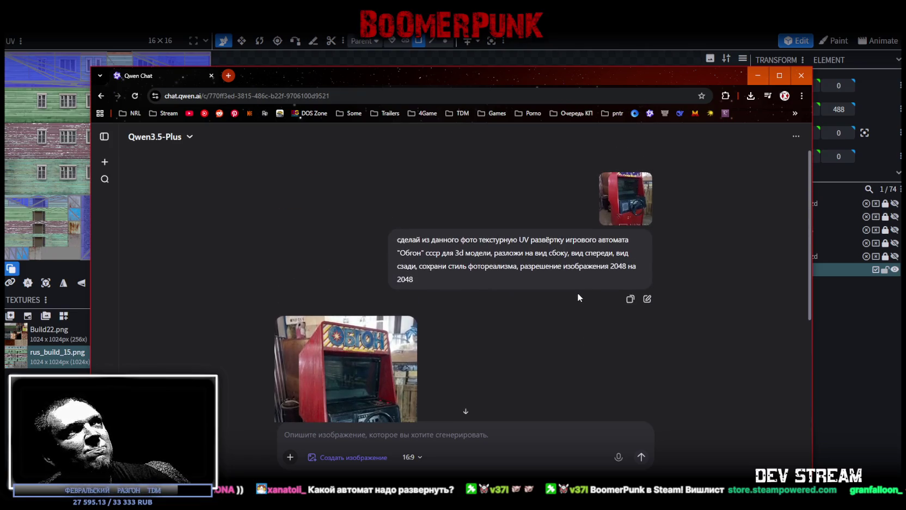
{"action": "scroll", "coordinate": [577, 293], "scroll_direction": "down", "scroll_amount": 3}
{"action": "scroll", "coordinate": [561, 283], "scroll_direction": "up", "scroll_amount": 2}
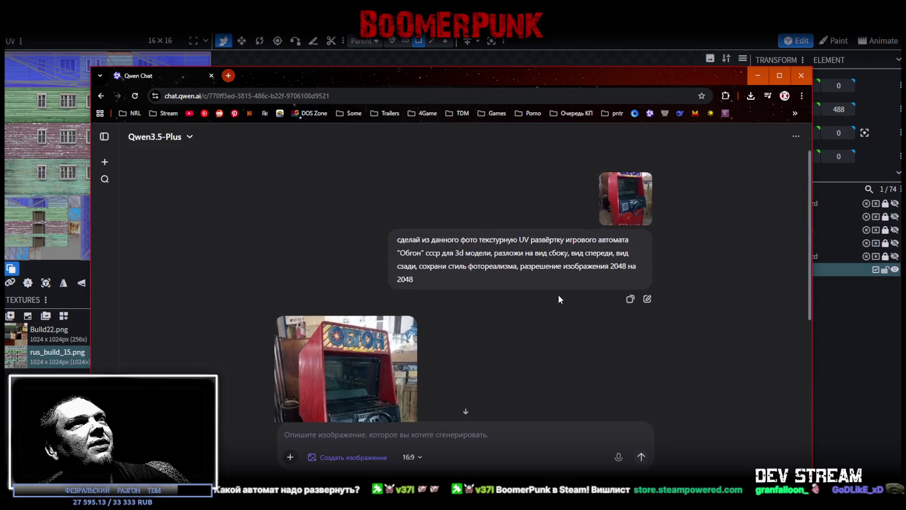
{"action": "scroll", "coordinate": [558, 299], "scroll_direction": "down", "scroll_amount": 1}
{"action": "scroll", "coordinate": [557, 294], "scroll_direction": "down", "scroll_amount": 2}
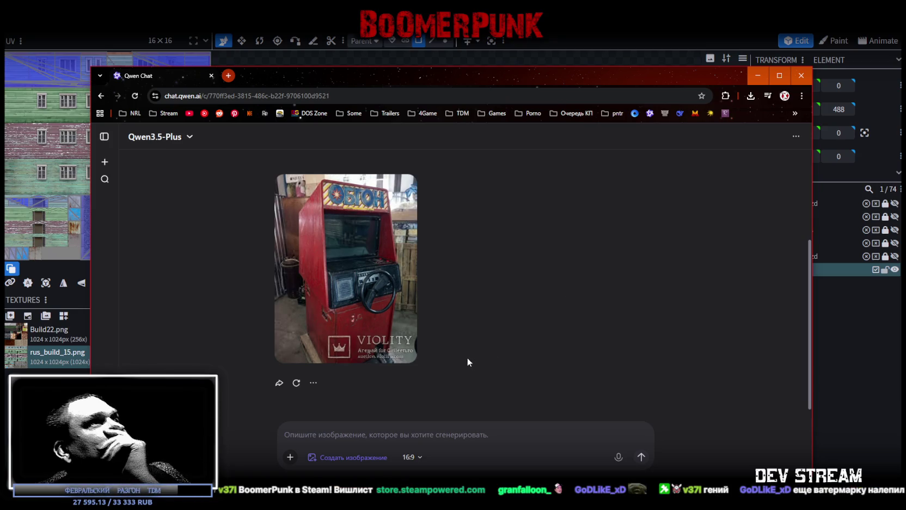
{"action": "key", "text": "alt+Tab"}
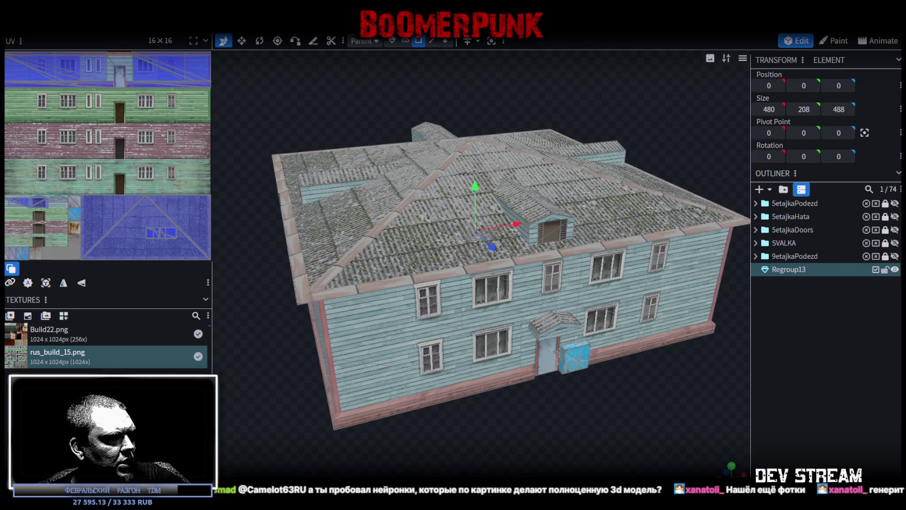
- In Unity, browse the Models and Prefab folders and open MenuAnim
{"action": "key", "text": "alt+Tab"}
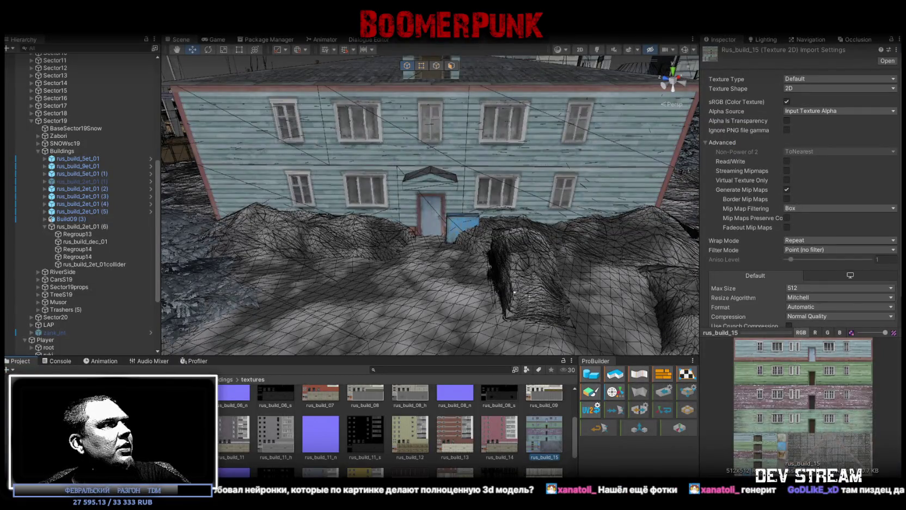
{"action": "left_click", "coordinate": [7, 400]}
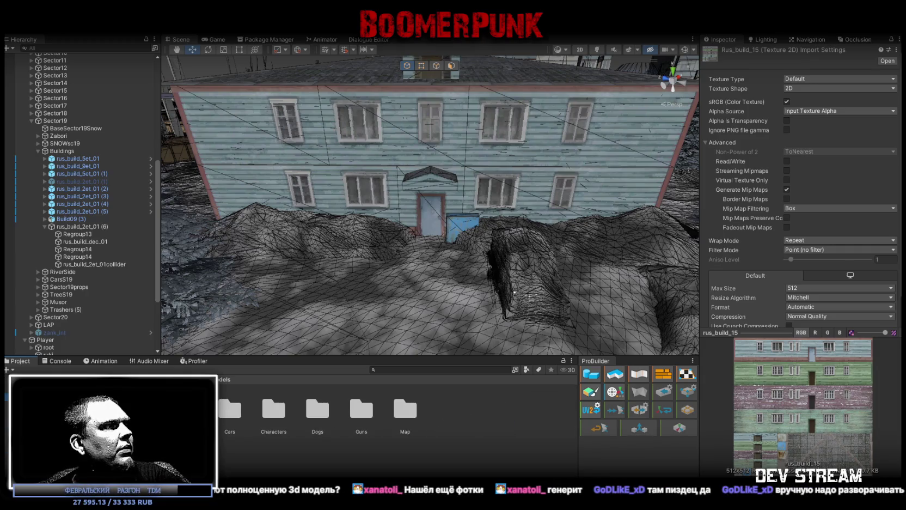
{"action": "key", "text": "Down"}
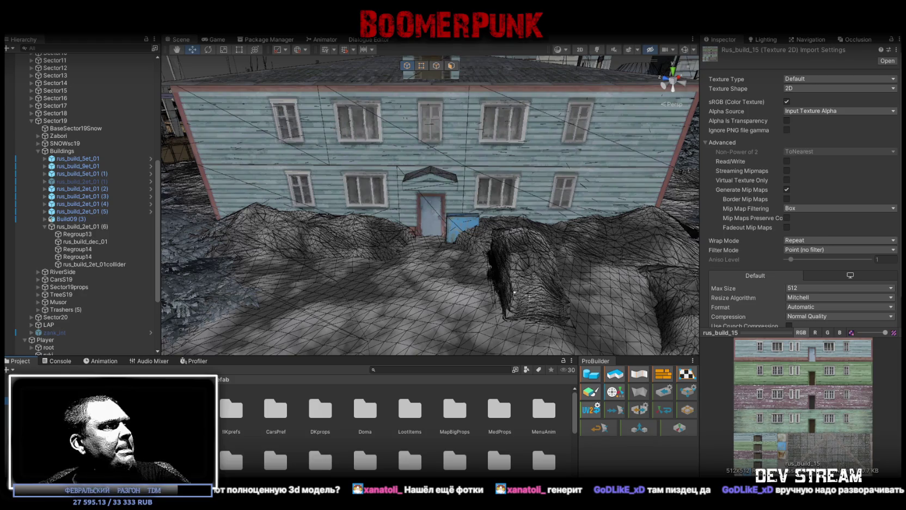
{"action": "double_click", "coordinate": [543, 408]}
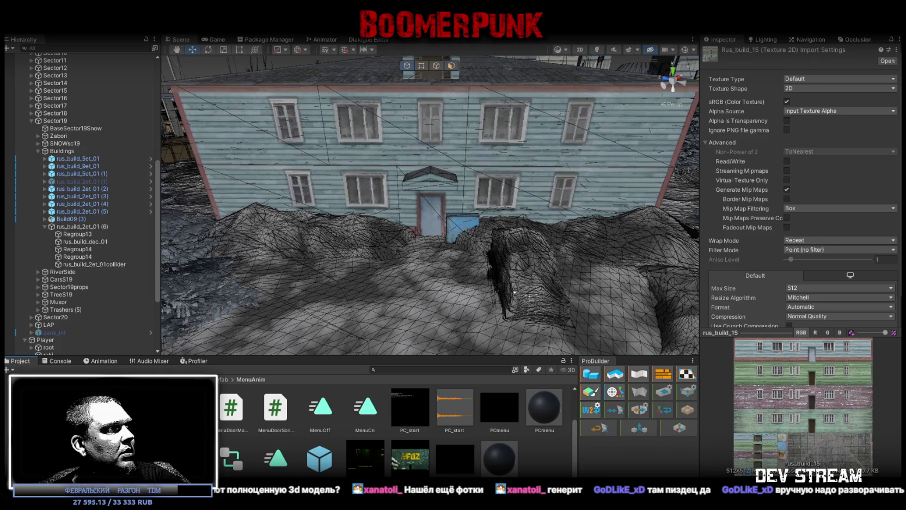
- Look through the Map folder's MapProps and Buildings asset folders
{"action": "left_click", "coordinate": [109, 414]}
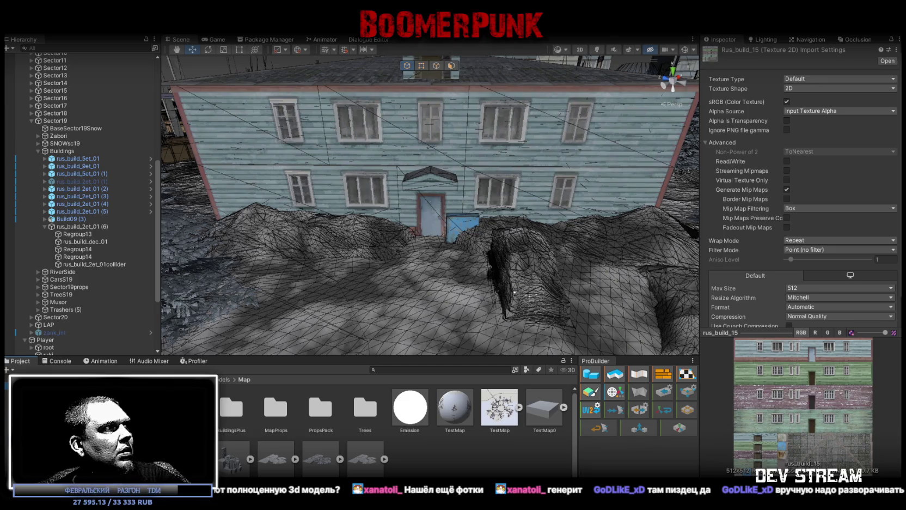
{"action": "double_click", "coordinate": [276, 408]}
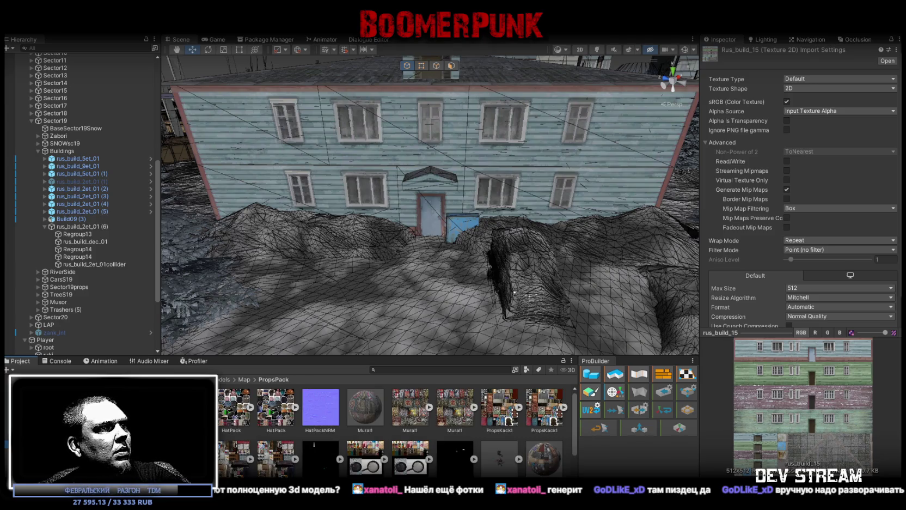
{"action": "scroll", "coordinate": [279, 438], "scroll_direction": "down", "scroll_amount": 3}
{"action": "scroll", "coordinate": [280, 440], "scroll_direction": "up", "scroll_amount": 3}
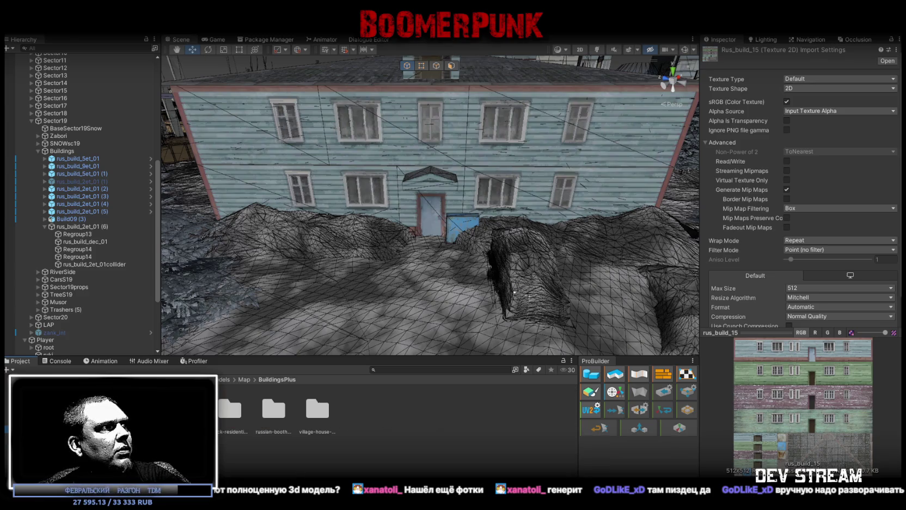
{"action": "key", "text": "Up"}
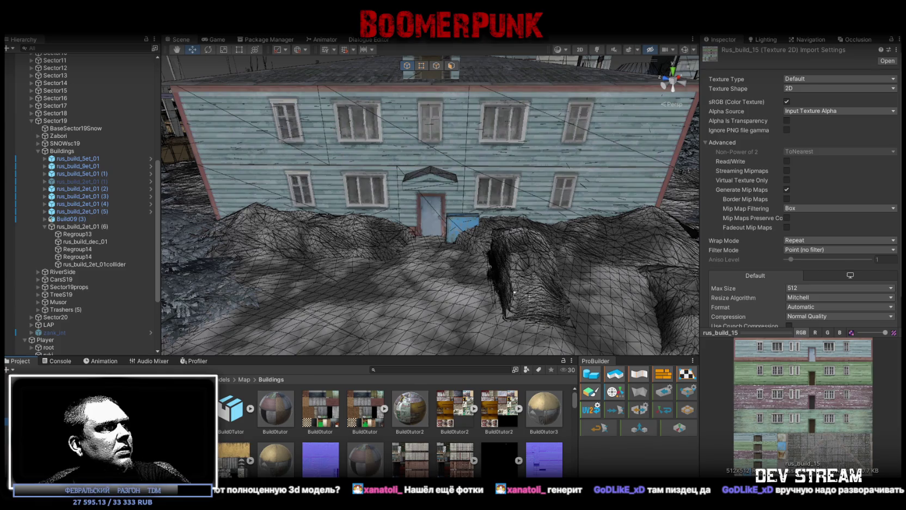
{"action": "scroll", "coordinate": [311, 435], "scroll_direction": "down", "scroll_amount": 10}
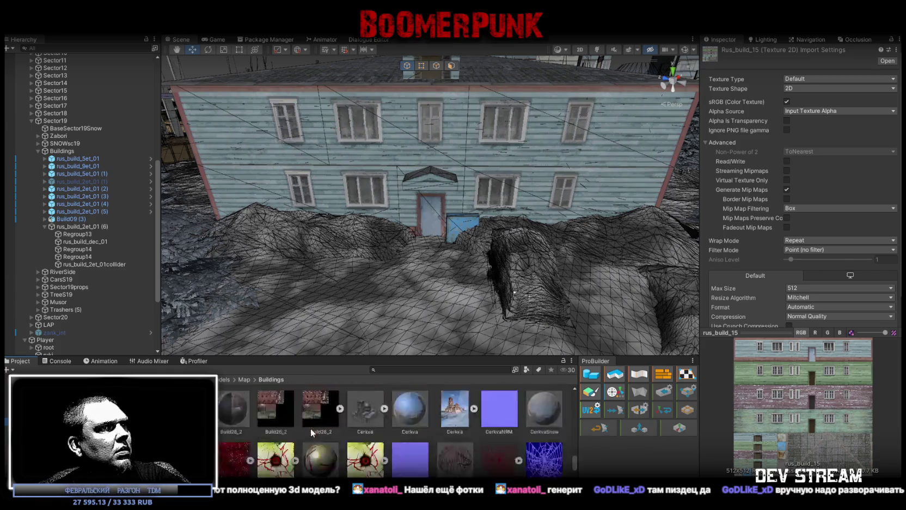
{"action": "scroll", "coordinate": [310, 428], "scroll_direction": "up", "scroll_amount": 5}
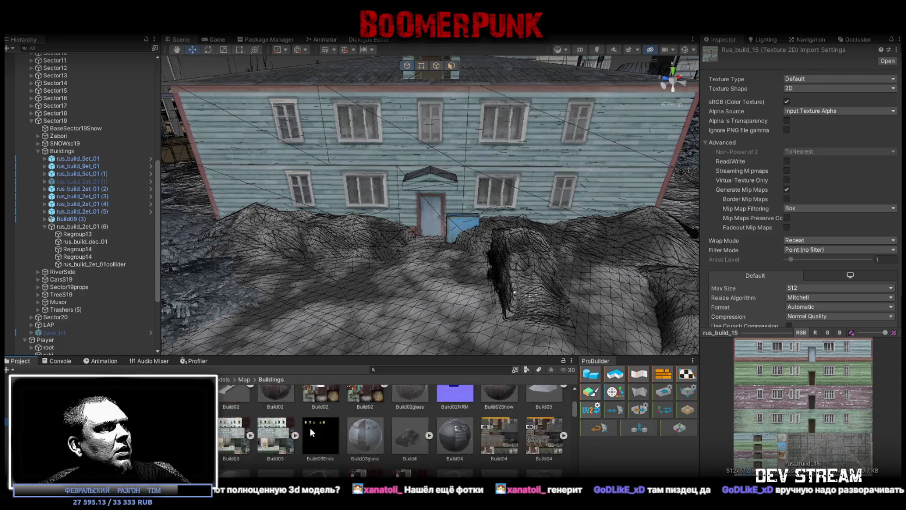
- Open the AnimatorAnimation folder, then go back up to the Models folder
{"action": "left_click", "coordinate": [439, 370]}
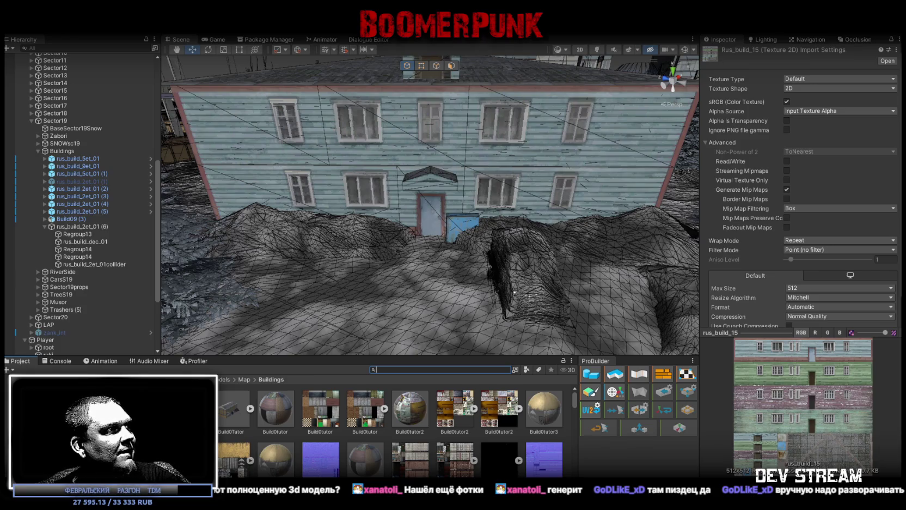
{"action": "left_click", "coordinate": [136, 433]}
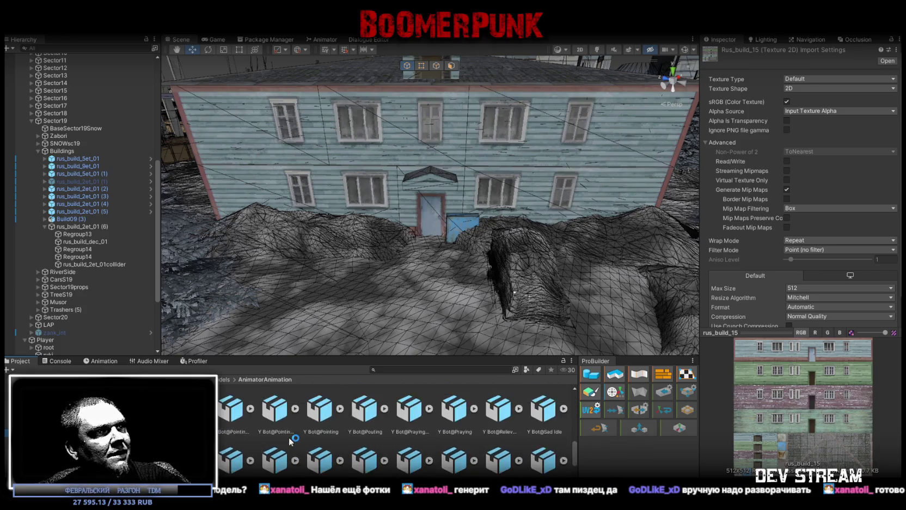
{"action": "left_click", "coordinate": [223, 379]}
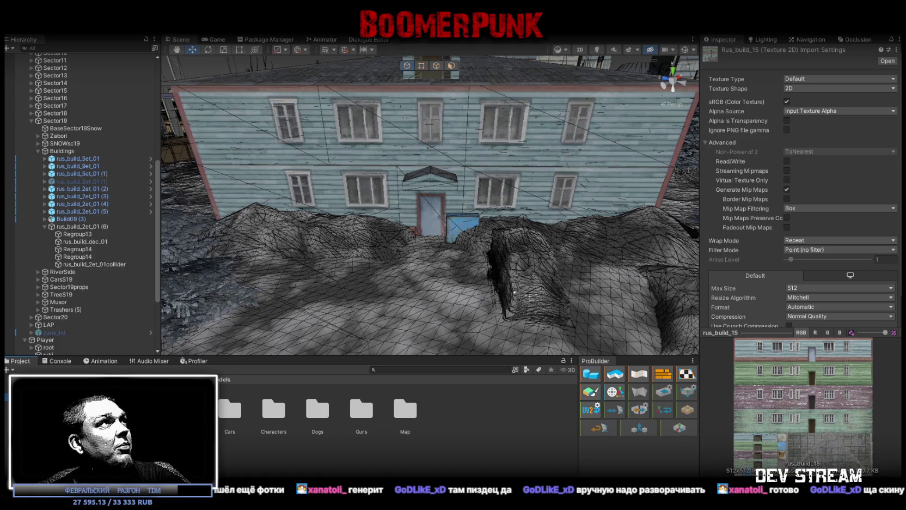
{"action": "key", "text": "alt+f"}
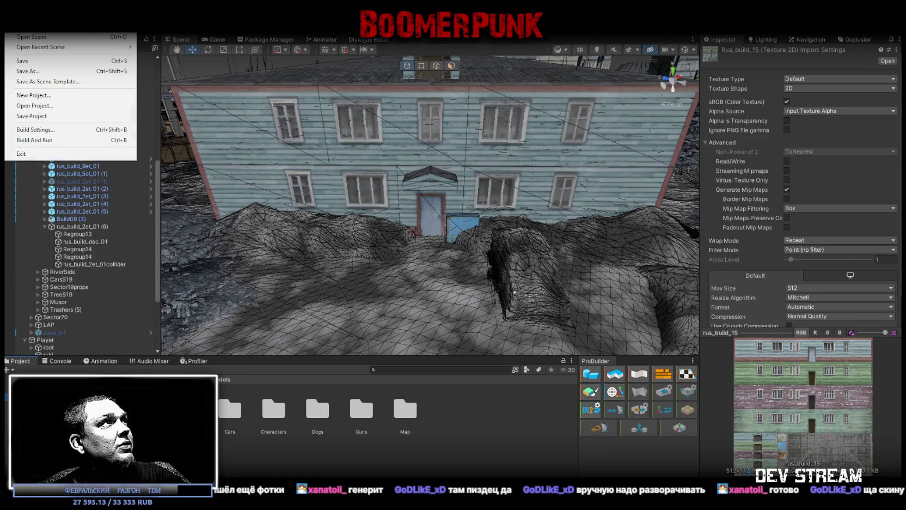
- Save the modified TestScene2 while switching over to the Menu00 menu scene
{"action": "key", "text": "Escape"}
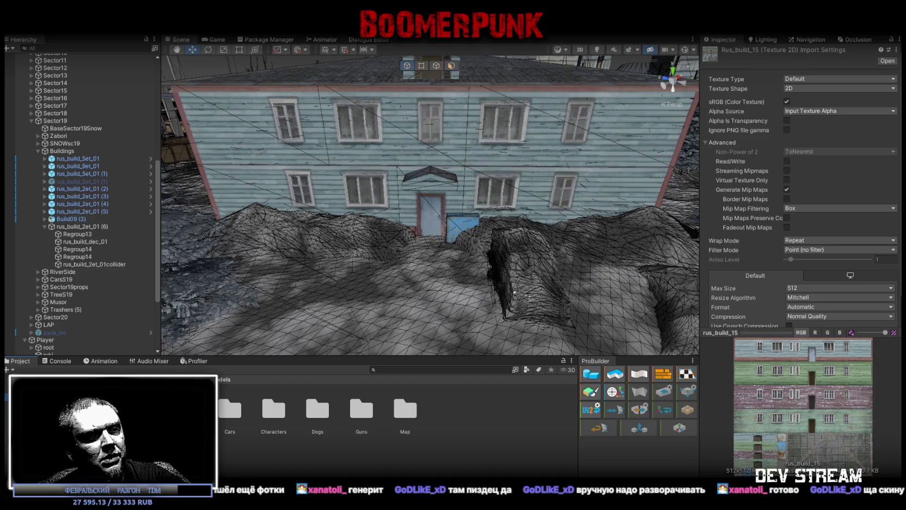
{"action": "key", "text": "ctrl+n"}
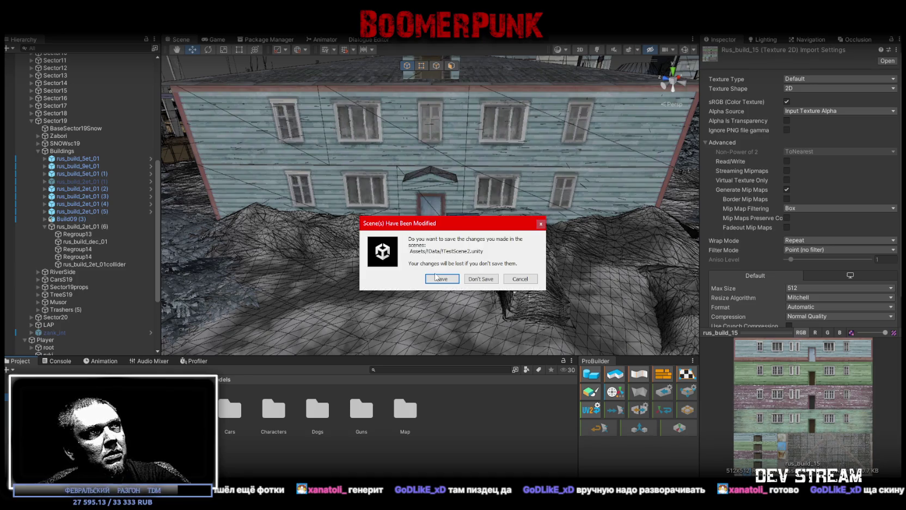
{"action": "left_click", "coordinate": [437, 280]}
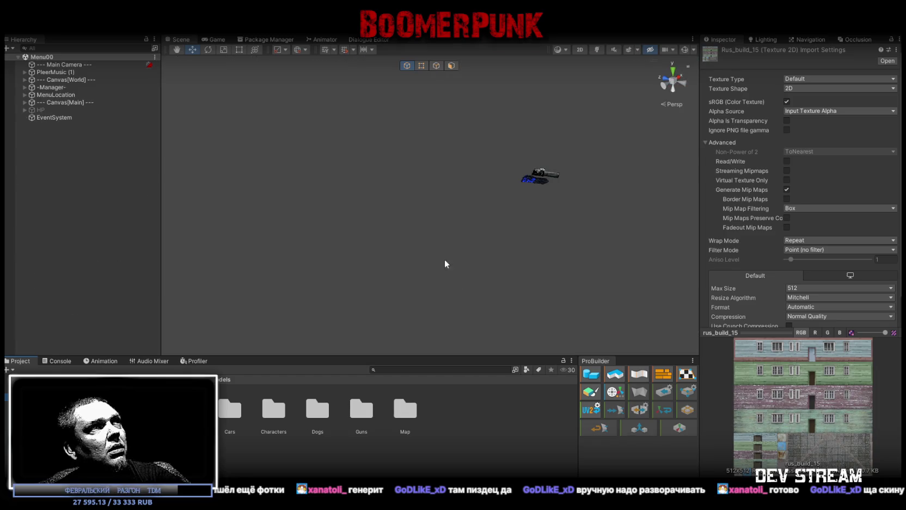
- Frame the BasedHata house, fly to its cupboard, and frame the Ribas figurines on the shelf
{"action": "left_click", "coordinate": [355, 205]}
{"action": "key", "text": "f"}
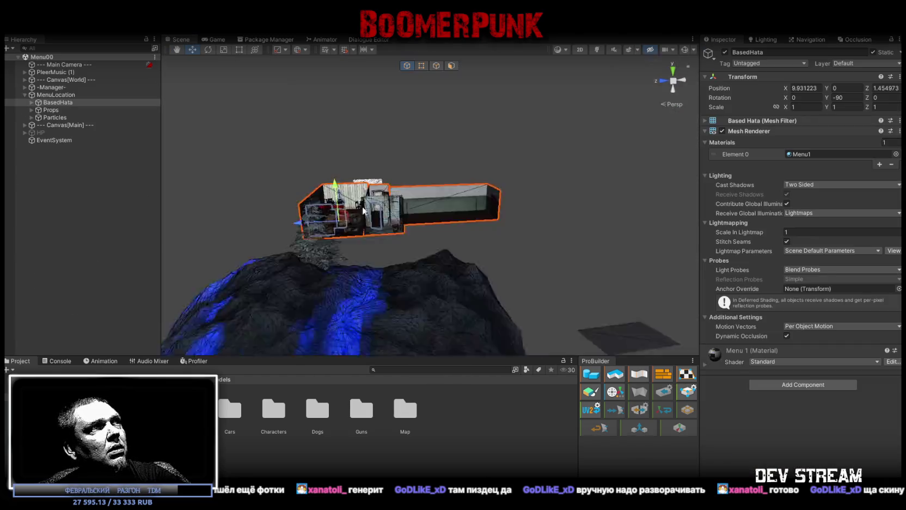
{"action": "key", "text": "w"}
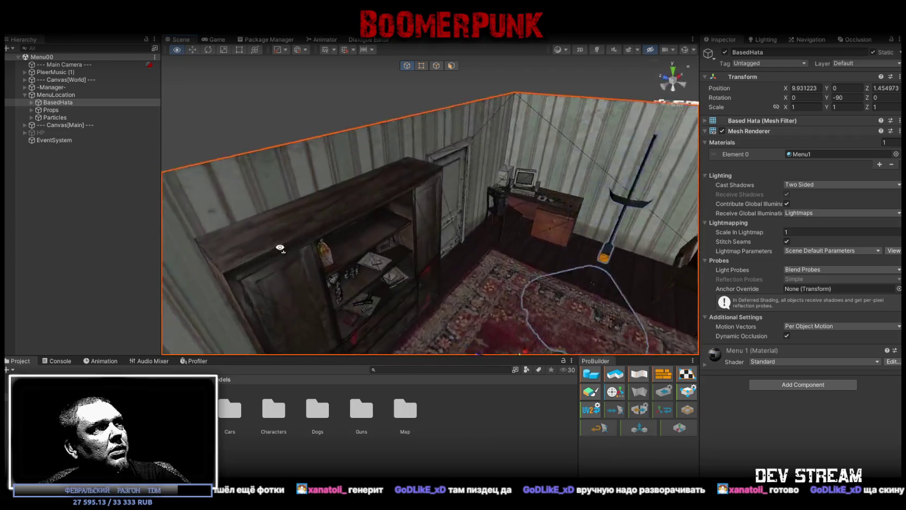
{"action": "left_click", "coordinate": [392, 259]}
{"action": "key", "text": "f"}
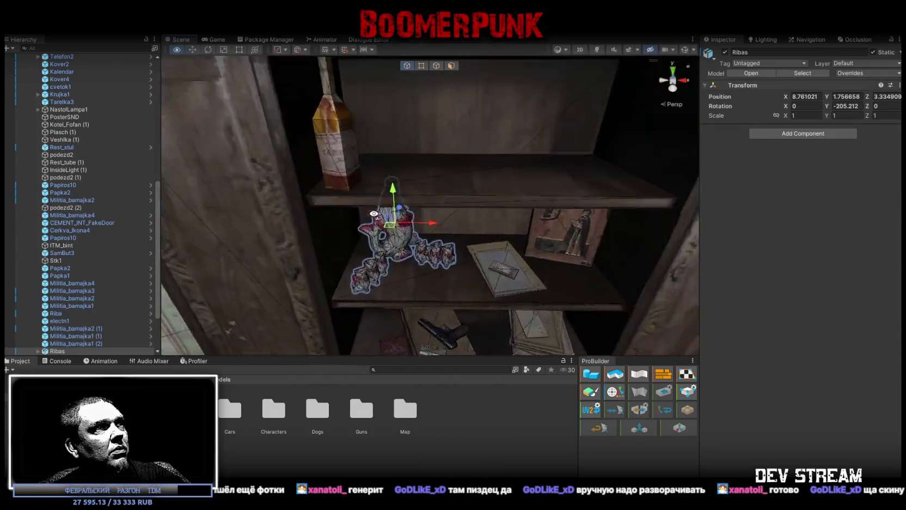
{"action": "mouse_move", "coordinate": [354, 152]}
{"action": "left_mouse_down"}
{"action": "mouse_move", "coordinate": [317, 182]}
{"action": "mouse_move", "coordinate": [456, 200]}
{"action": "mouse_move", "coordinate": [572, 186]}
{"action": "left_mouse_up"}
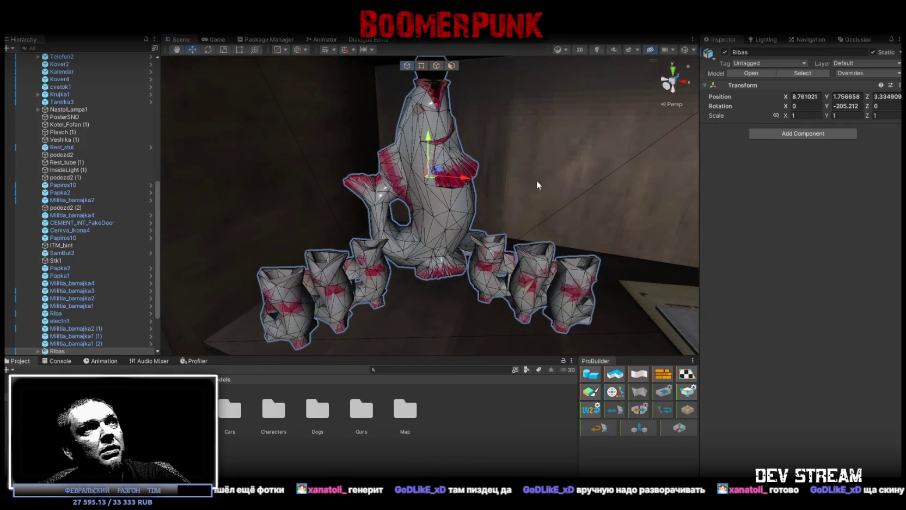
- Select the figurines' default mesh and locate its Ribas material and texture_pbr_v128 texture
{"action": "left_click", "coordinate": [417, 223]}
{"action": "left_click", "coordinate": [832, 154]}
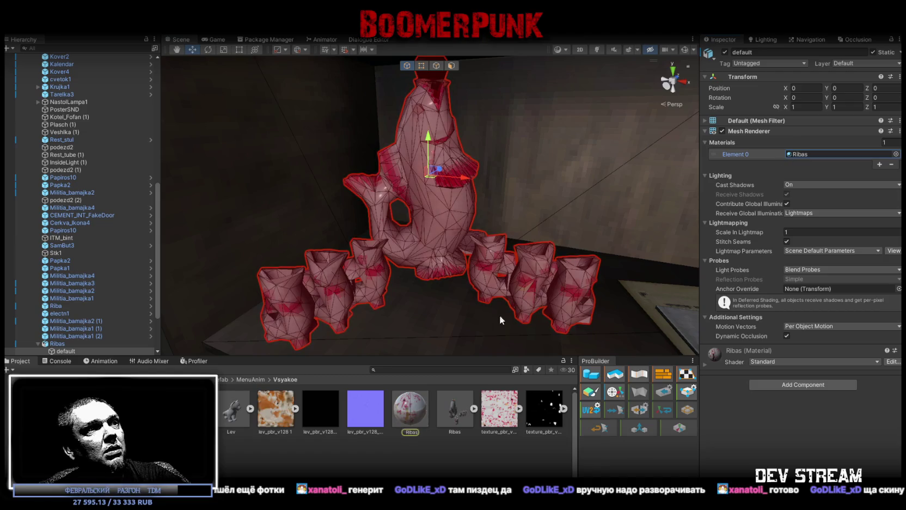
{"action": "left_click", "coordinate": [499, 409]}
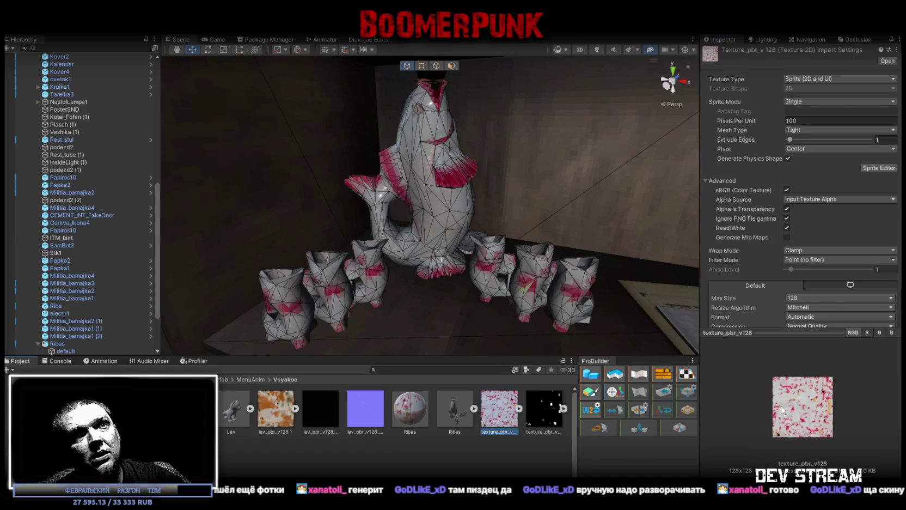
- Preview texture_pbr_v128 full-screen, then move the view closer to the fish jug
{"action": "double_click", "coordinate": [499, 409]}
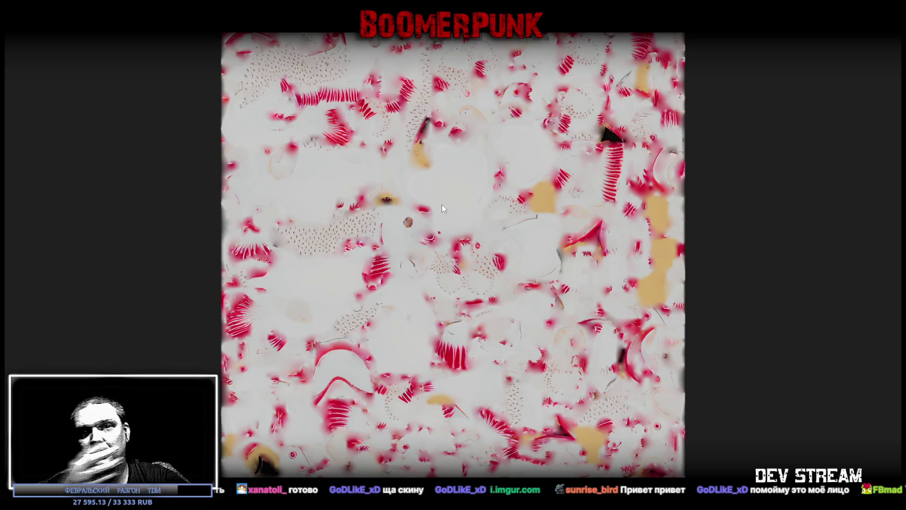
{"action": "key", "text": "Escape"}
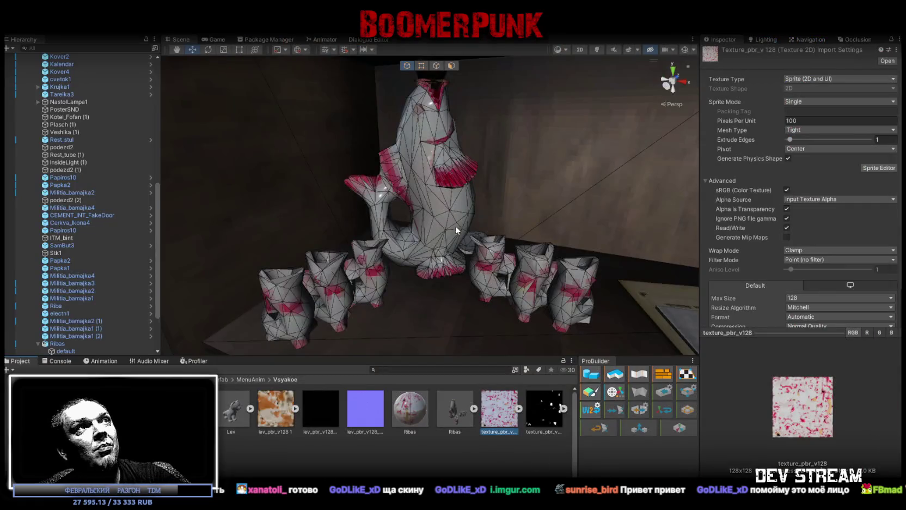
{"action": "mouse_move", "coordinate": [462, 234]}
{"action": "left_mouse_down"}
{"action": "mouse_move", "coordinate": [429, 185]}
{"action": "mouse_move", "coordinate": [546, 188]}
{"action": "mouse_move", "coordinate": [572, 200]}
{"action": "mouse_move", "coordinate": [508, 199]}
{"action": "mouse_move", "coordinate": [512, 251]}
{"action": "mouse_move", "coordinate": [578, 283]}
{"action": "mouse_move", "coordinate": [542, 265]}
{"action": "mouse_move", "coordinate": [414, 237]}
{"action": "mouse_move", "coordinate": [481, 211]}
{"action": "mouse_move", "coordinate": [482, 173]}
{"action": "mouse_move", "coordinate": [361, 260]}
{"action": "mouse_move", "coordinate": [441, 267]}
{"action": "mouse_move", "coordinate": [482, 255]}
{"action": "mouse_move", "coordinate": [423, 245]}
{"action": "mouse_move", "coordinate": [412, 245]}
{"action": "mouse_move", "coordinate": [547, 270]}
{"action": "mouse_move", "coordinate": [372, 228]}
{"action": "mouse_move", "coordinate": [461, 233]}
{"action": "mouse_move", "coordinate": [527, 221]}
{"action": "mouse_move", "coordinate": [78, 206]}
{"action": "mouse_move", "coordinate": [333, 285]}
{"action": "mouse_move", "coordinate": [499, 297]}
{"action": "mouse_move", "coordinate": [405, 253]}
{"action": "mouse_move", "coordinate": [474, 274]}
{"action": "mouse_move", "coordinate": [555, 270]}
{"action": "mouse_move", "coordinate": [625, 231]}
{"action": "left_mouse_up"}
- Select the cat figurine and show its lev_pbr_v128 1 texture import settings
{"action": "left_click_drag", "start_coordinate": [514, 246], "coordinate": [697, 248]}
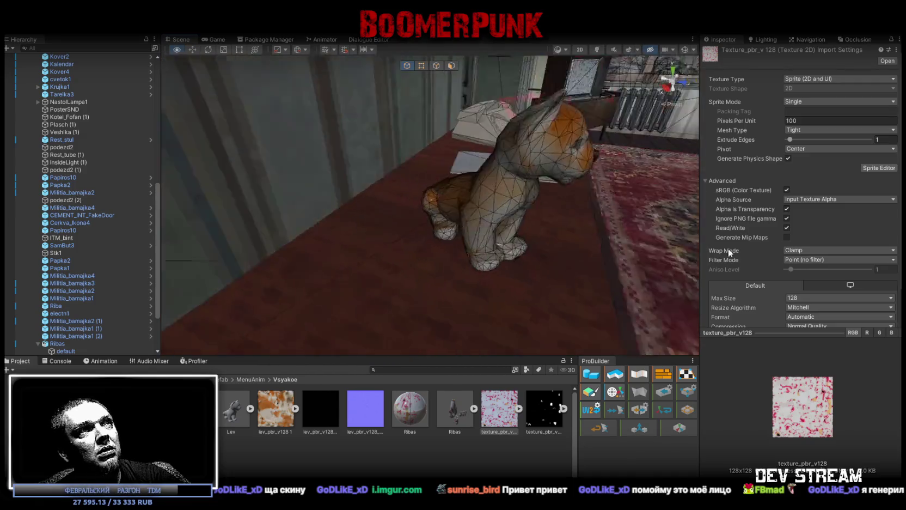
{"action": "left_click", "coordinate": [527, 227]}
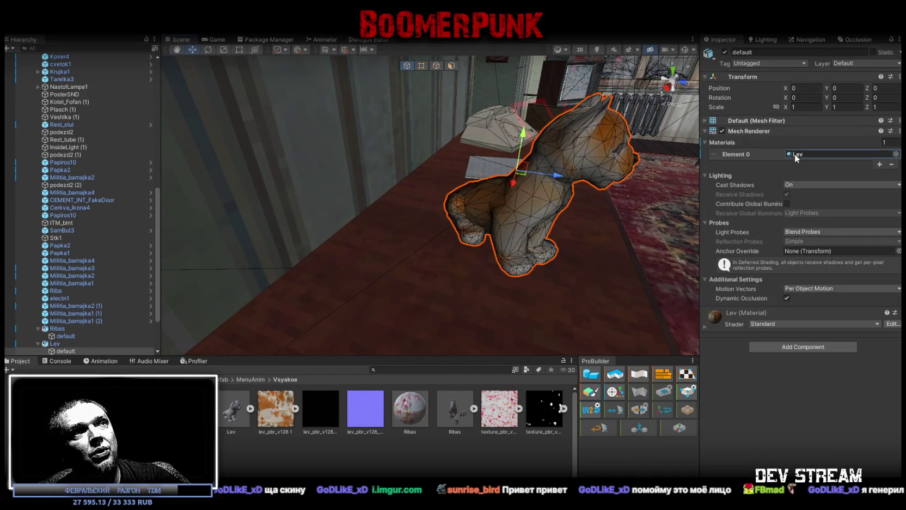
{"action": "left_click", "coordinate": [274, 410]}
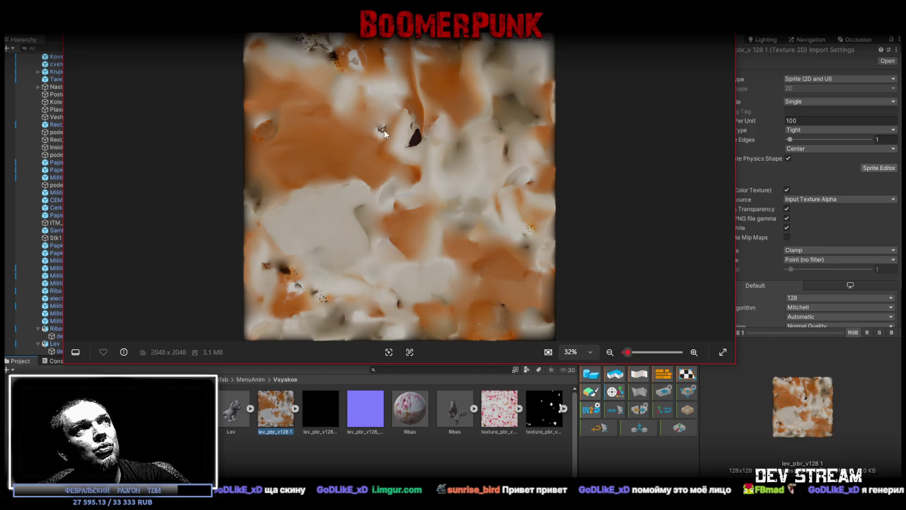
{"action": "key", "text": "Escape"}
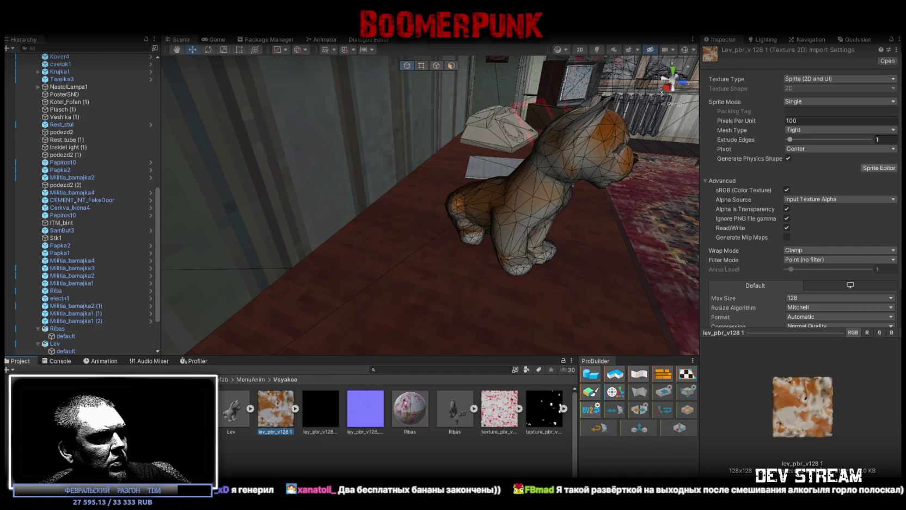
- Load TestScene2 from the recent scenes and fly out over its terrain and buildings
{"action": "left_click_drag", "start_coordinate": [456, 175], "coordinate": [414, 173]}
{"action": "left_click", "coordinate": [12, 26]}
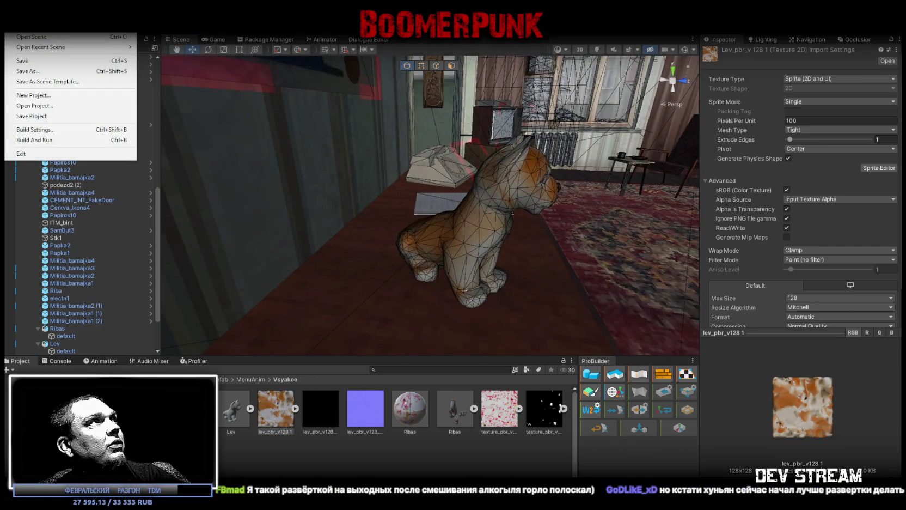
{"action": "left_click", "coordinate": [232, 86]}
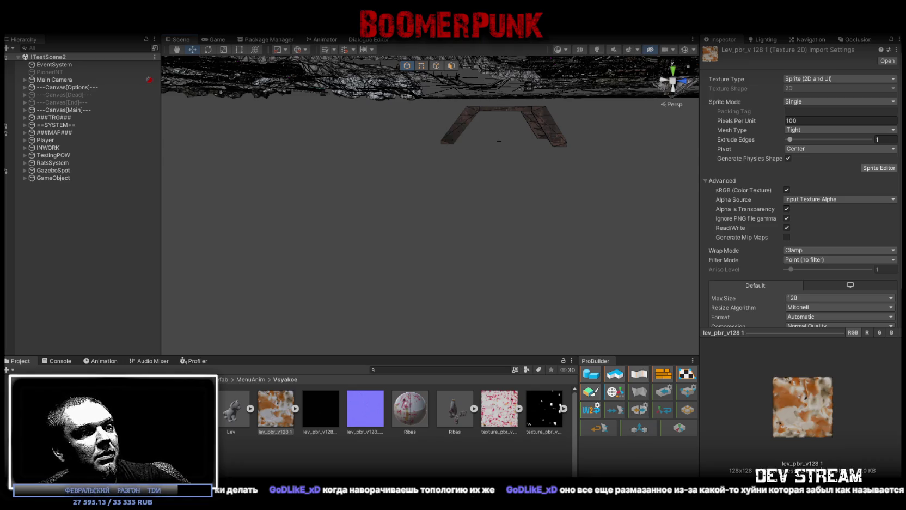
{"action": "mouse_move", "coordinate": [371, 189]}
{"action": "left_mouse_down"}
{"action": "mouse_move", "coordinate": [422, 140]}
{"action": "mouse_move", "coordinate": [424, 152]}
{"action": "mouse_move", "coordinate": [481, 186]}
{"action": "mouse_move", "coordinate": [616, 188]}
{"action": "mouse_move", "coordinate": [529, 250]}
{"action": "mouse_move", "coordinate": [613, 234]}
{"action": "mouse_move", "coordinate": [603, 258]}
{"action": "mouse_move", "coordinate": [605, 241]}
{"action": "mouse_move", "coordinate": [496, 214]}
{"action": "mouse_move", "coordinate": [290, 229]}
{"action": "mouse_move", "coordinate": [580, 243]}
{"action": "mouse_move", "coordinate": [563, 263]}
{"action": "mouse_move", "coordinate": [580, 257]}
{"action": "mouse_move", "coordinate": [482, 278]}
{"action": "mouse_move", "coordinate": [441, 324]}
{"action": "mouse_move", "coordinate": [421, 249]}
{"action": "mouse_move", "coordinate": [163, 257]}
{"action": "mouse_move", "coordinate": [184, 263]}
{"action": "mouse_move", "coordinate": [197, 324]}
{"action": "left_mouse_up"}
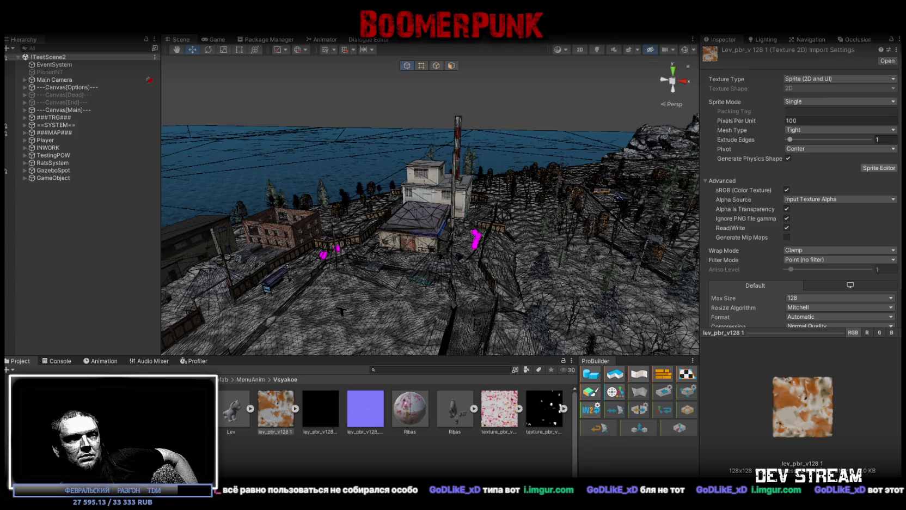
{"action": "key", "text": "alt+Tab"}
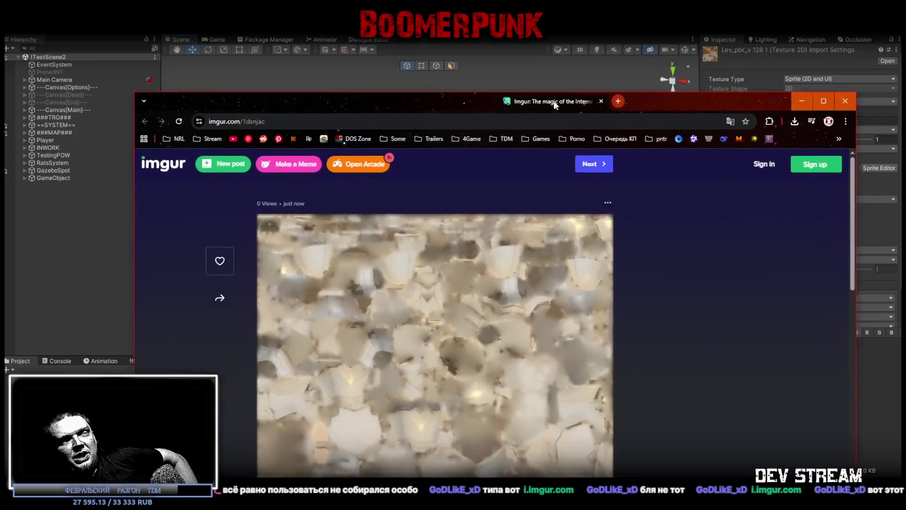
{"action": "scroll", "coordinate": [549, 316], "scroll_direction": "down", "scroll_amount": 1}
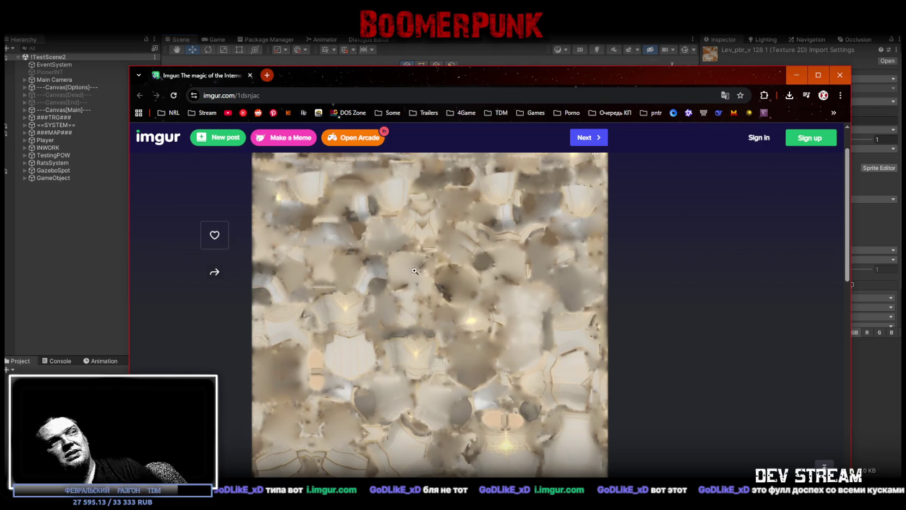
{"action": "key", "text": "alt+Tab"}
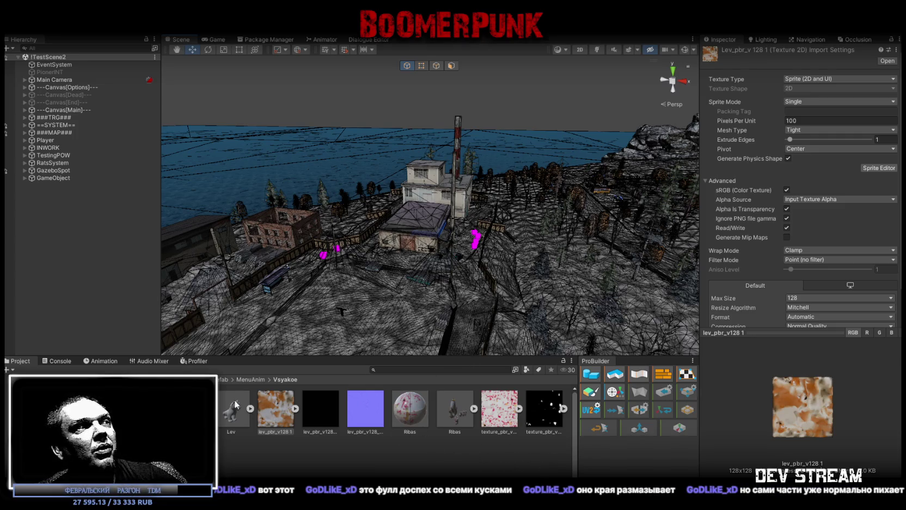
- Fly toward the central building and pole, then look over the fence toward the forest
{"action": "left_click_drag", "start_coordinate": [383, 241], "coordinate": [380, 250]}
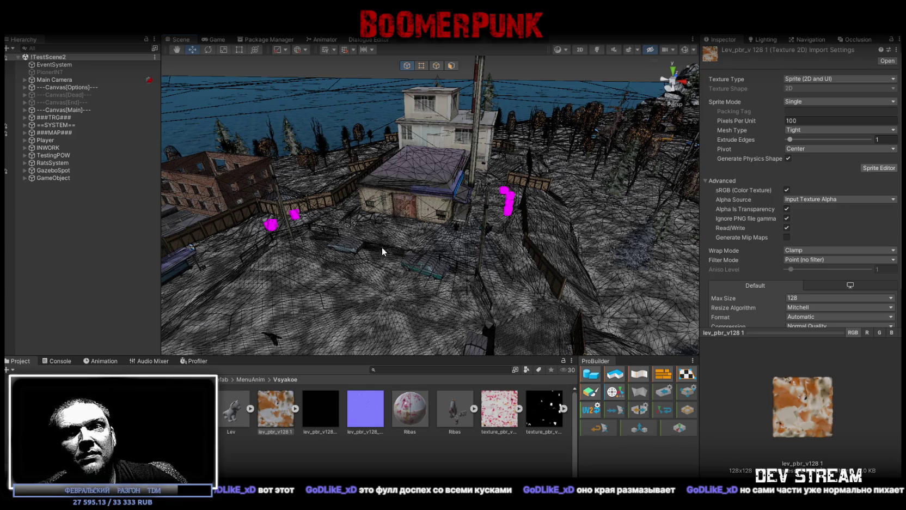
{"action": "mouse_move", "coordinate": [382, 249]}
{"action": "left_mouse_down"}
{"action": "mouse_move", "coordinate": [456, 202]}
{"action": "mouse_move", "coordinate": [425, 213]}
{"action": "mouse_move", "coordinate": [401, 208]}
{"action": "left_mouse_up"}
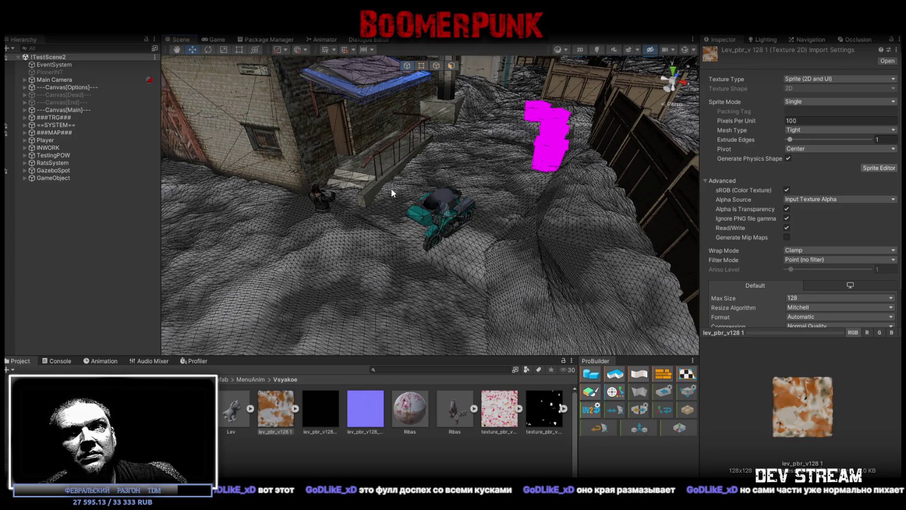
{"action": "mouse_move", "coordinate": [371, 150]}
{"action": "left_mouse_down"}
{"action": "mouse_move", "coordinate": [479, 169]}
{"action": "mouse_move", "coordinate": [455, 193]}
{"action": "left_mouse_up"}
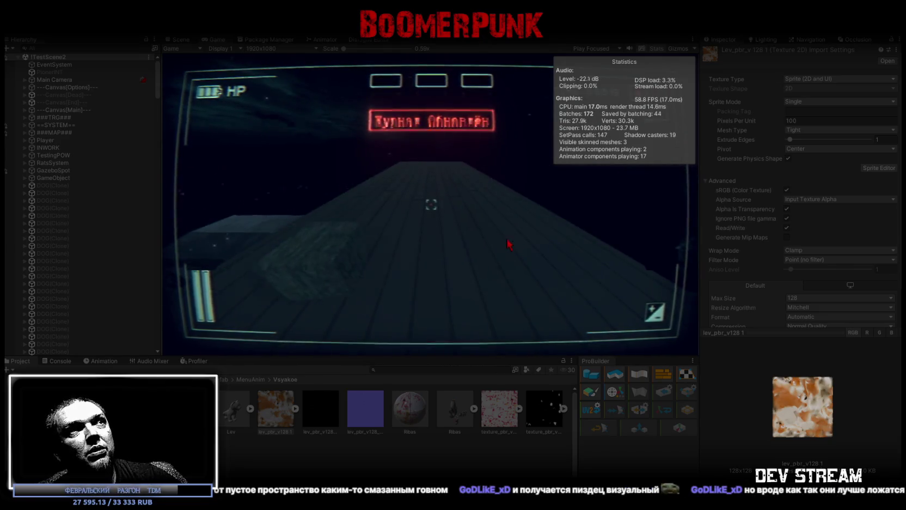
- Maximize the running Game view, then unlock the cursor and stop play mode
{"action": "double_click", "coordinate": [215, 39]}
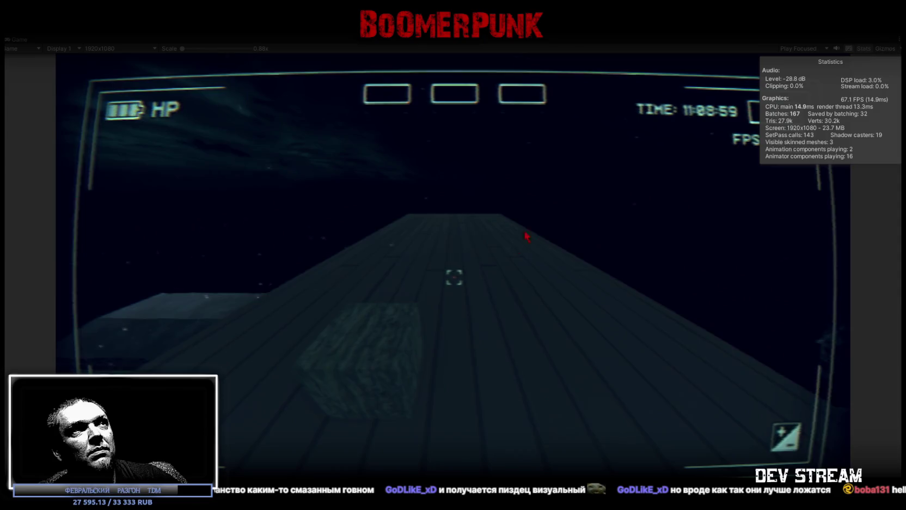
{"action": "key", "text": "Escape"}
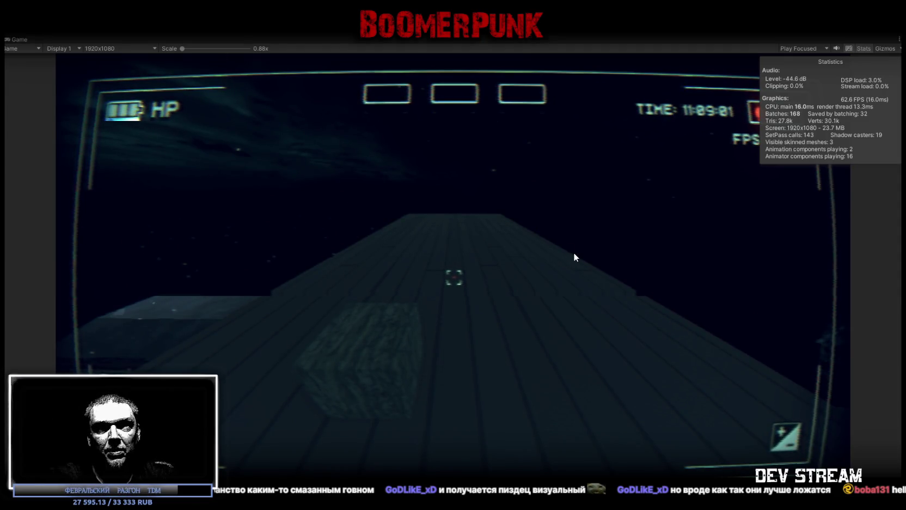
{"action": "key", "text": "ctrl+p"}
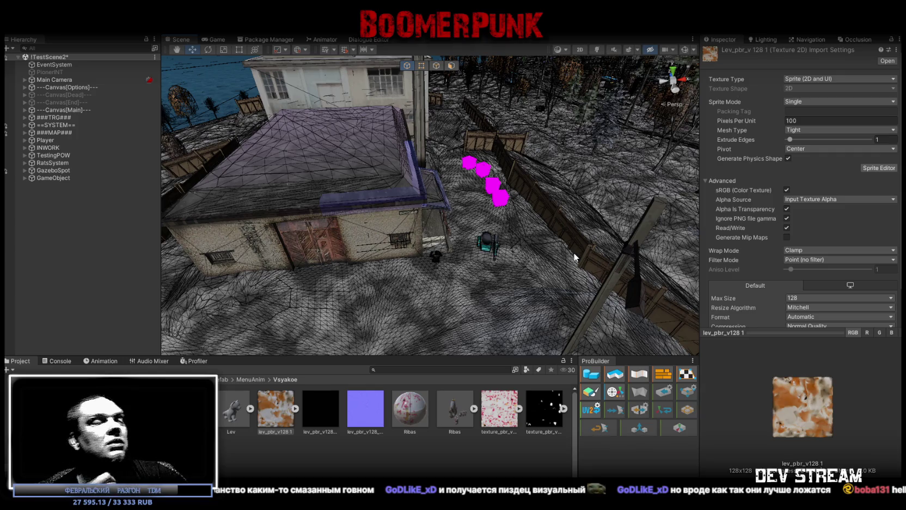
- Orbit around the fenced yard, then select and frame the Player in the Scene view
{"action": "mouse_move", "coordinate": [392, 197]}
{"action": "left_mouse_down"}
{"action": "mouse_move", "coordinate": [456, 219]}
{"action": "mouse_move", "coordinate": [404, 196]}
{"action": "mouse_move", "coordinate": [386, 209]}
{"action": "left_mouse_up"}
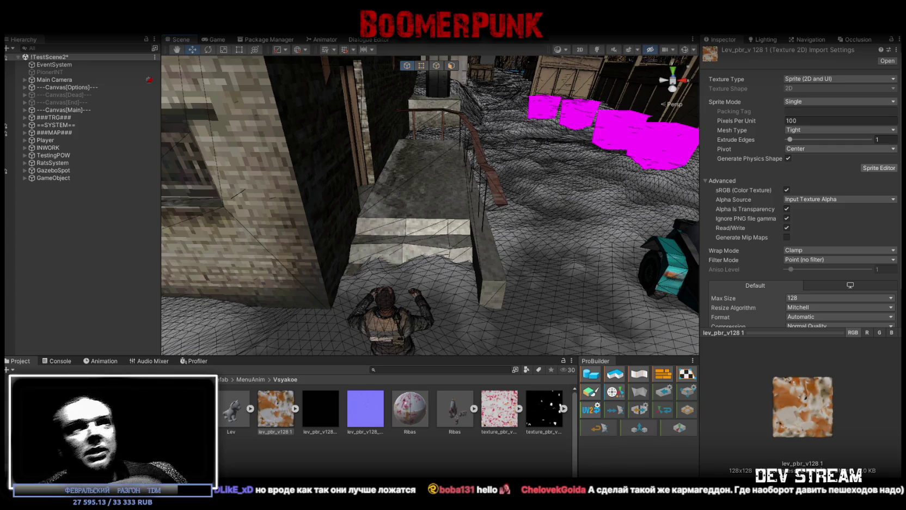
{"action": "mouse_move", "coordinate": [446, 213]}
{"action": "left_mouse_down"}
{"action": "mouse_move", "coordinate": [457, 218]}
{"action": "mouse_move", "coordinate": [265, 202]}
{"action": "mouse_move", "coordinate": [402, 214]}
{"action": "mouse_move", "coordinate": [370, 217]}
{"action": "mouse_move", "coordinate": [383, 210]}
{"action": "left_mouse_up"}
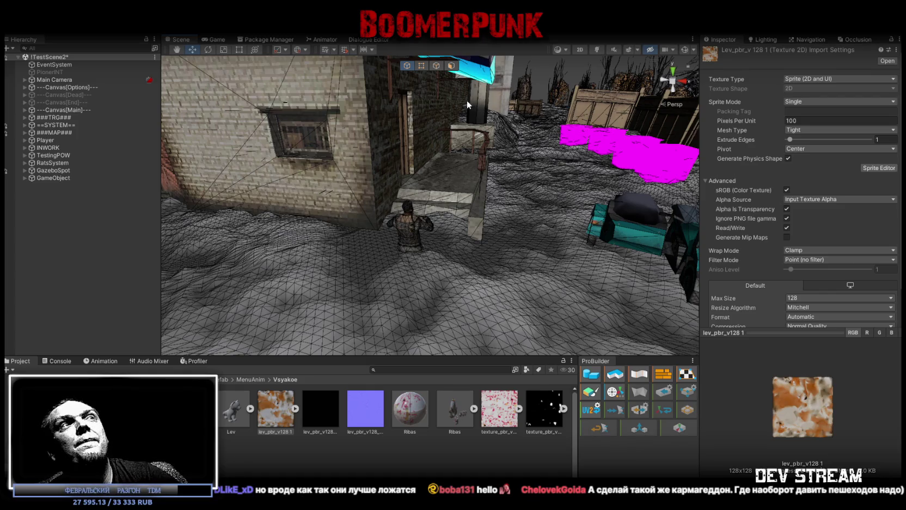
{"action": "mouse_move", "coordinate": [437, 129]}
{"action": "left_mouse_down"}
{"action": "mouse_move", "coordinate": [645, 180]}
{"action": "mouse_move", "coordinate": [452, 188]}
{"action": "mouse_move", "coordinate": [499, 196]}
{"action": "mouse_move", "coordinate": [207, 158]}
{"action": "mouse_move", "coordinate": [136, 136]}
{"action": "left_mouse_up"}
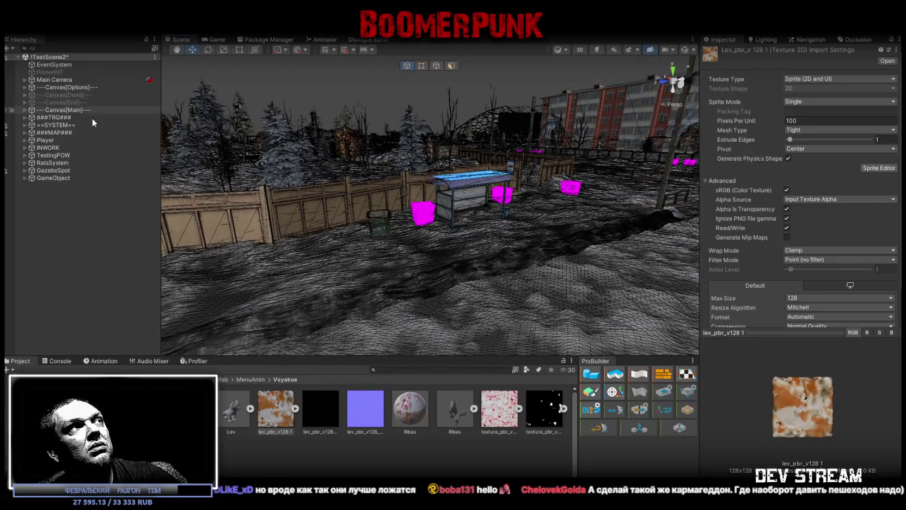
{"action": "double_click", "coordinate": [37, 140]}
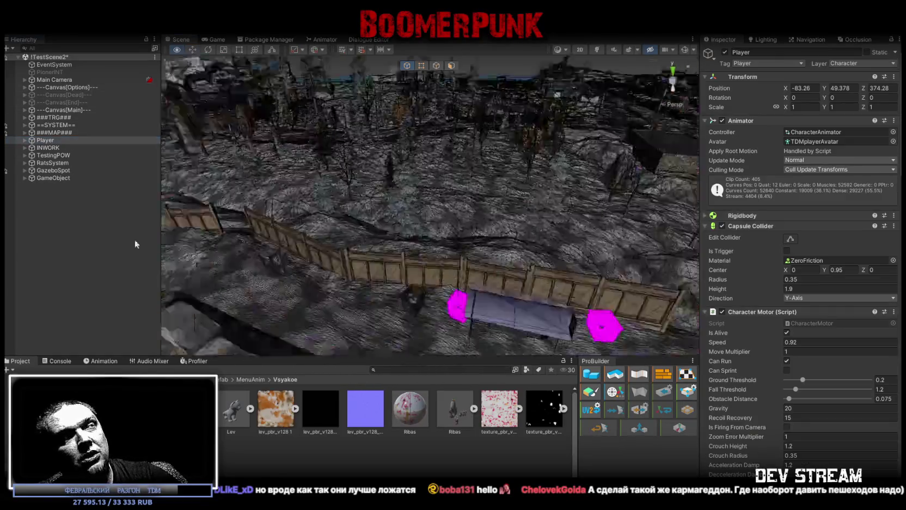
{"action": "mouse_move", "coordinate": [419, 196]}
{"action": "left_mouse_down"}
{"action": "mouse_move", "coordinate": [255, 214]}
{"action": "mouse_move", "coordinate": [265, 211]}
{"action": "left_mouse_up"}
- Drag the Player across the ground to about X 70.8, Z 86.7
{"action": "left_click", "coordinate": [612, 302]}
{"action": "left_click_drag", "start_coordinate": [613, 302], "coordinate": [577, 256]}
{"action": "key", "text": "f"}
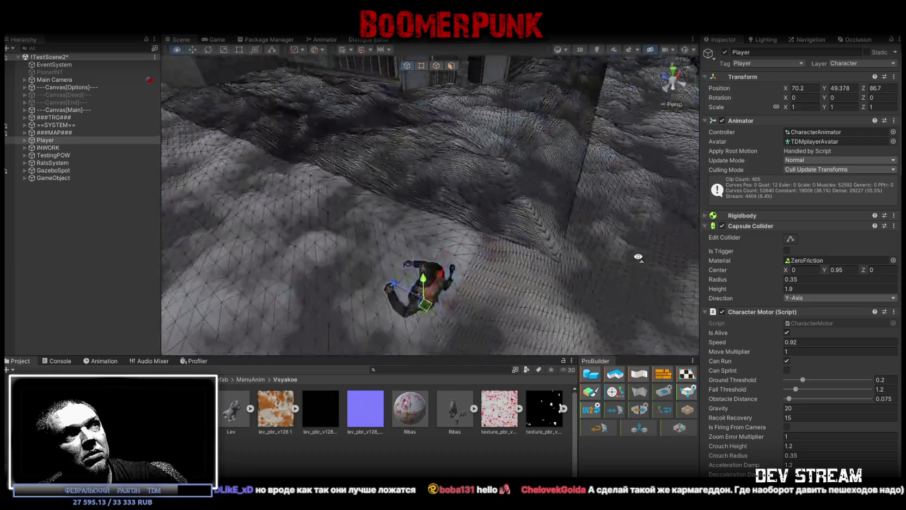
{"action": "left_click_drag", "start_coordinate": [547, 229], "coordinate": [539, 234]}
{"action": "left_click_drag", "start_coordinate": [424, 313], "coordinate": [451, 300]}
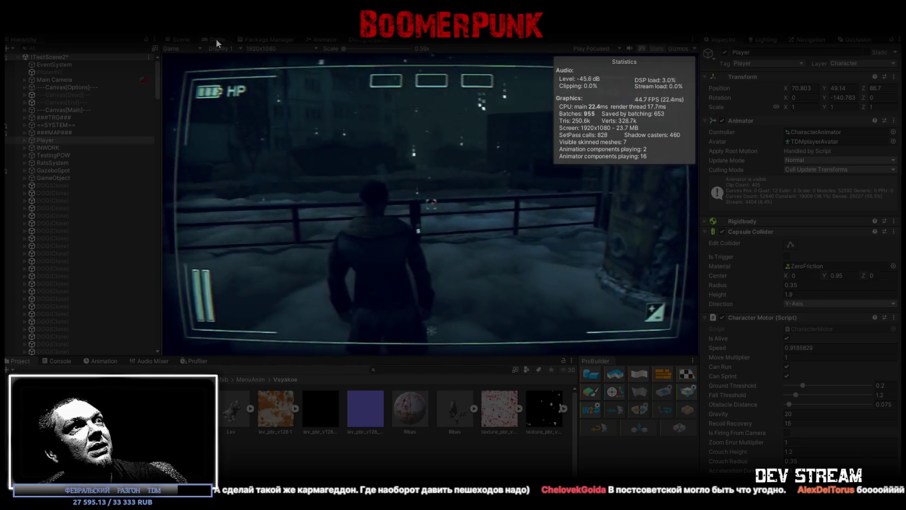
- Maximize the Game view, walk the player to the arcade machine and start the submarine minigame
{"action": "double_click", "coordinate": [216, 39]}
{"action": "key", "text": "w"}
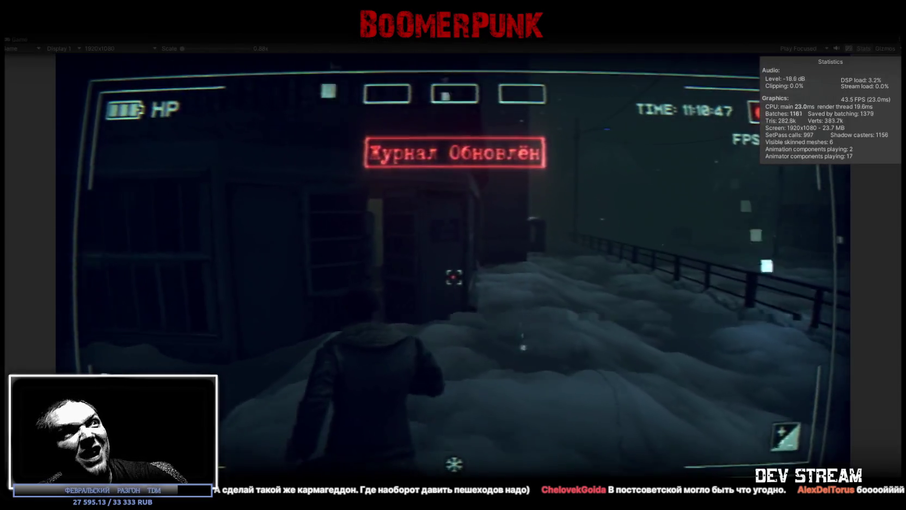
{"action": "key", "text": "w"}
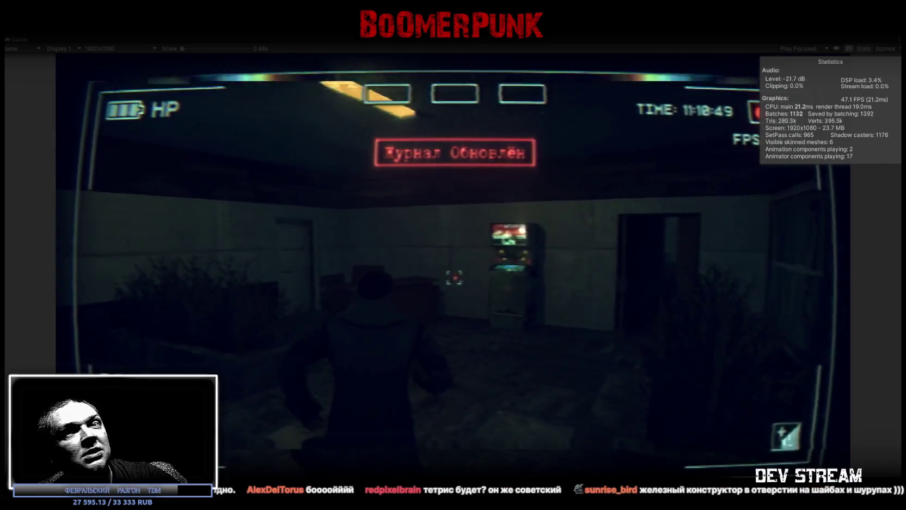
{"action": "key", "text": "e"}
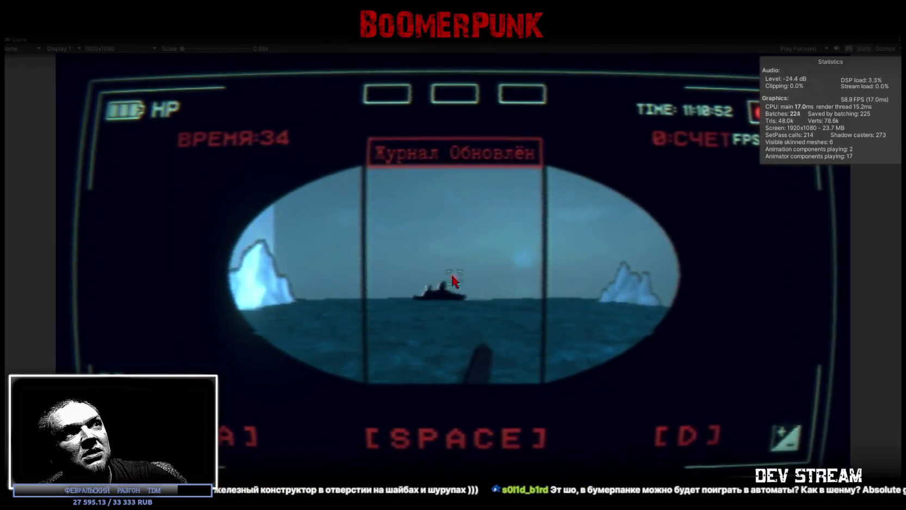
- Fire eight torpedoes to sink ships until the score reaches 5, then exit with Escape
{"action": "key", "text": "space"}
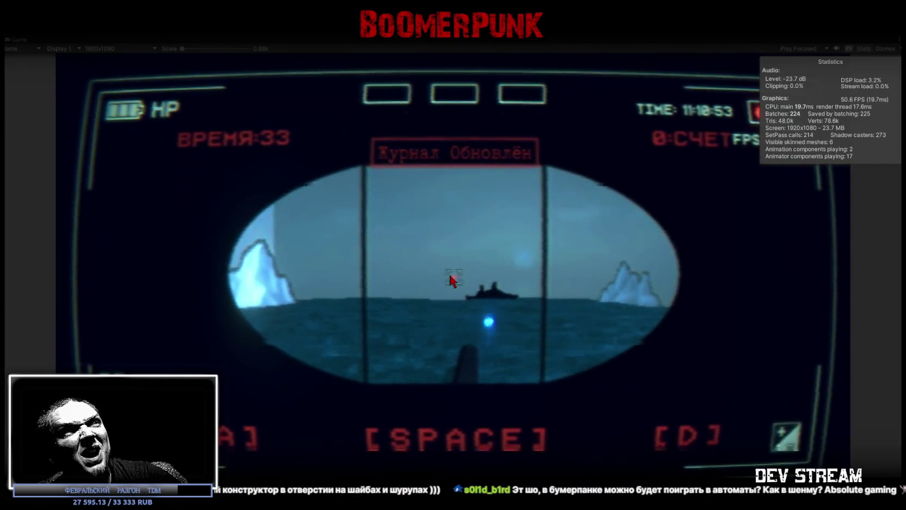
{"action": "key", "text": "space"}
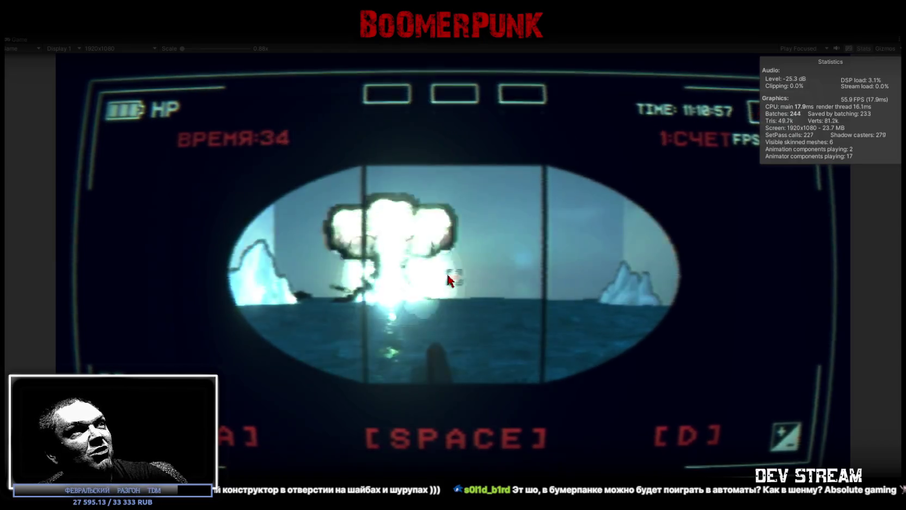
{"action": "key", "text": "space"}
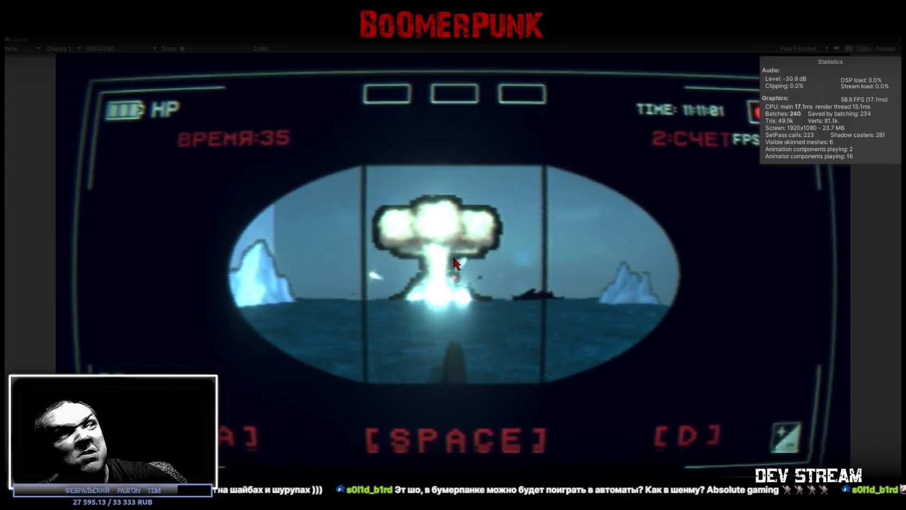
{"action": "key", "text": "space"}
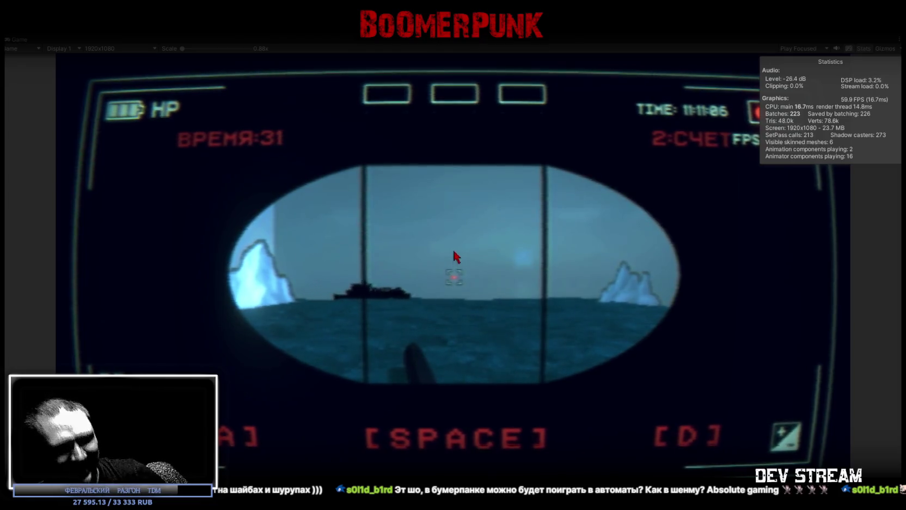
{"action": "key", "text": "space"}
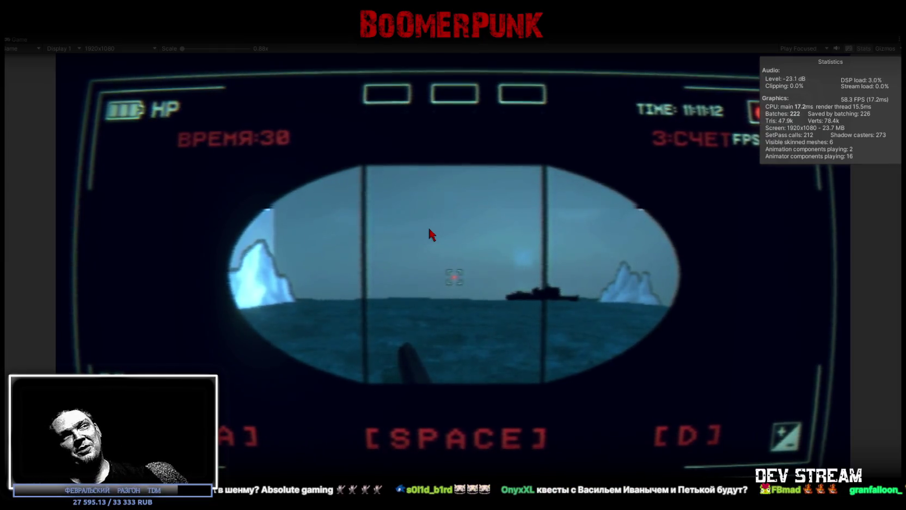
{"action": "key", "text": "space"}
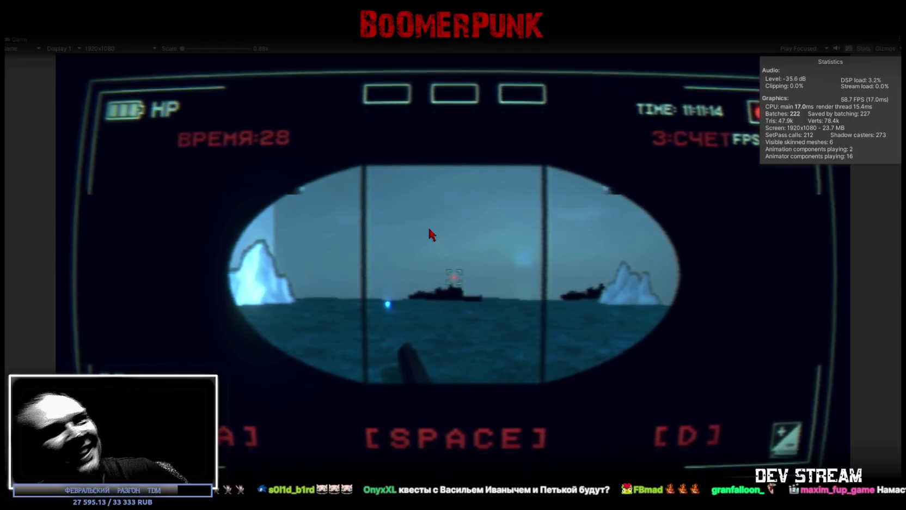
{"action": "key", "text": "space"}
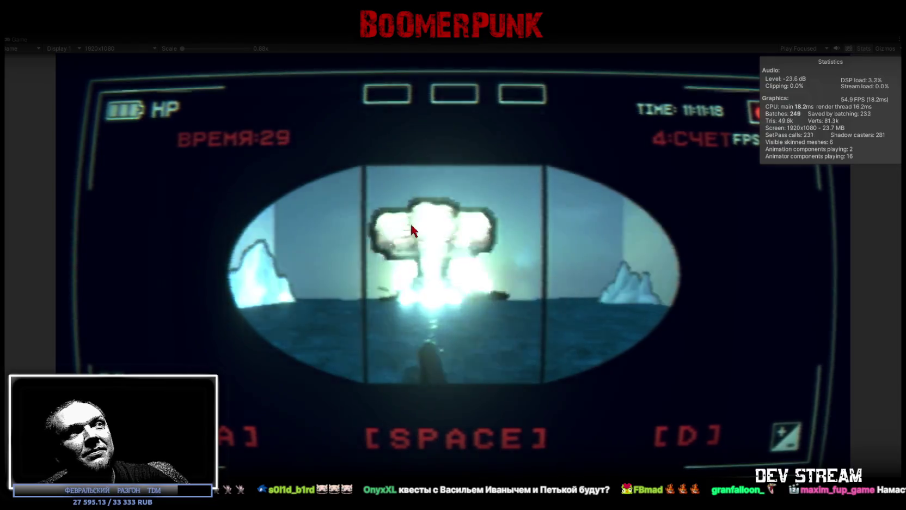
{"action": "key", "text": "space"}
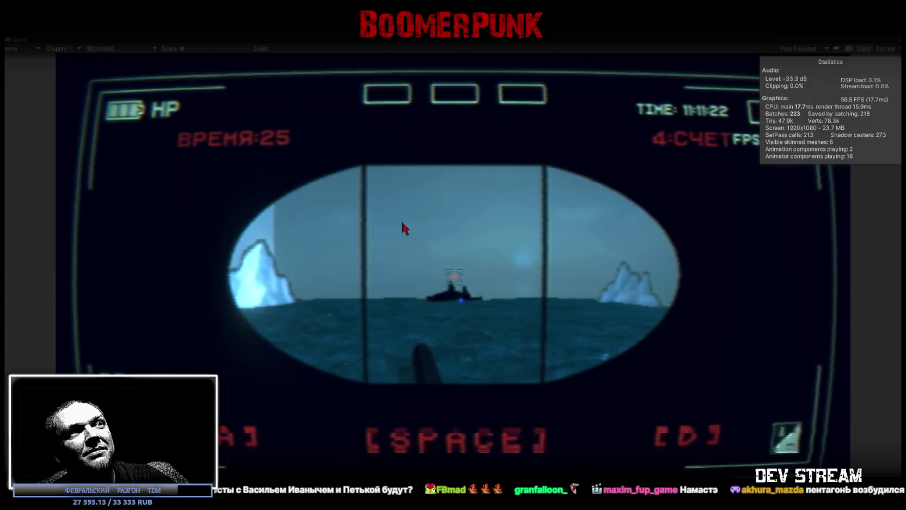
{"action": "key", "text": "Escape"}
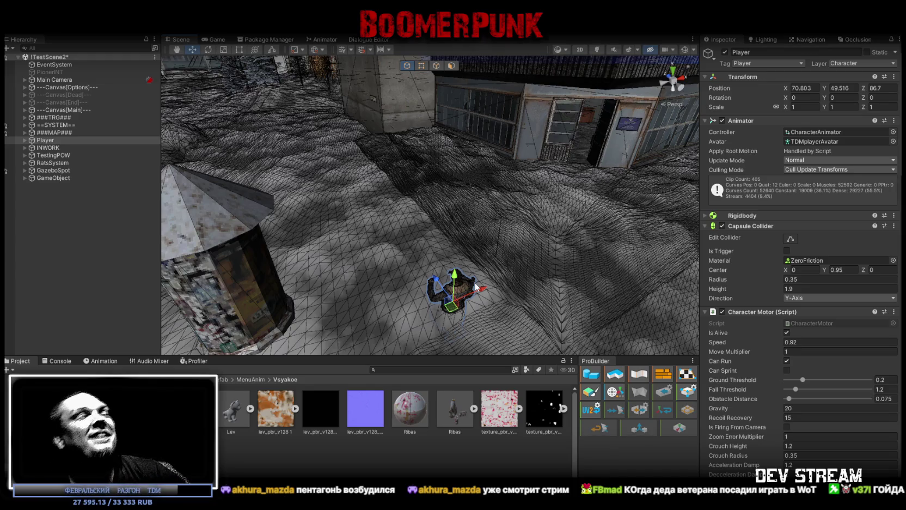
- Fly the Scene camera from the Player past the tall buildings up to the arcade room's facade
{"action": "mouse_move", "coordinate": [476, 287]}
{"action": "left_mouse_down"}
{"action": "mouse_move", "coordinate": [490, 318]}
{"action": "mouse_move", "coordinate": [479, 332]}
{"action": "mouse_move", "coordinate": [522, 164]}
{"action": "mouse_move", "coordinate": [633, 190]}
{"action": "mouse_move", "coordinate": [627, 196]}
{"action": "left_mouse_up"}
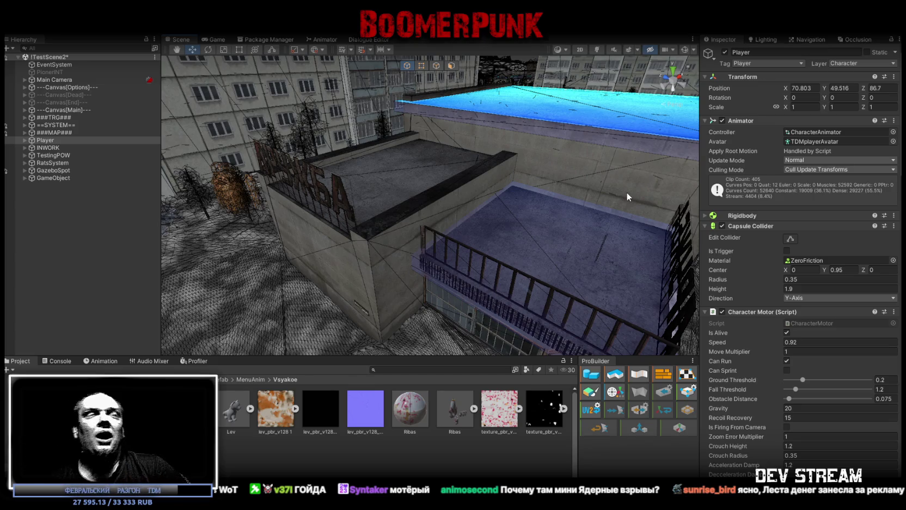
{"action": "mouse_move", "coordinate": [626, 192]}
{"action": "left_mouse_down"}
{"action": "mouse_move", "coordinate": [653, 175]}
{"action": "mouse_move", "coordinate": [599, 180]}
{"action": "mouse_move", "coordinate": [444, 155]}
{"action": "left_mouse_up"}
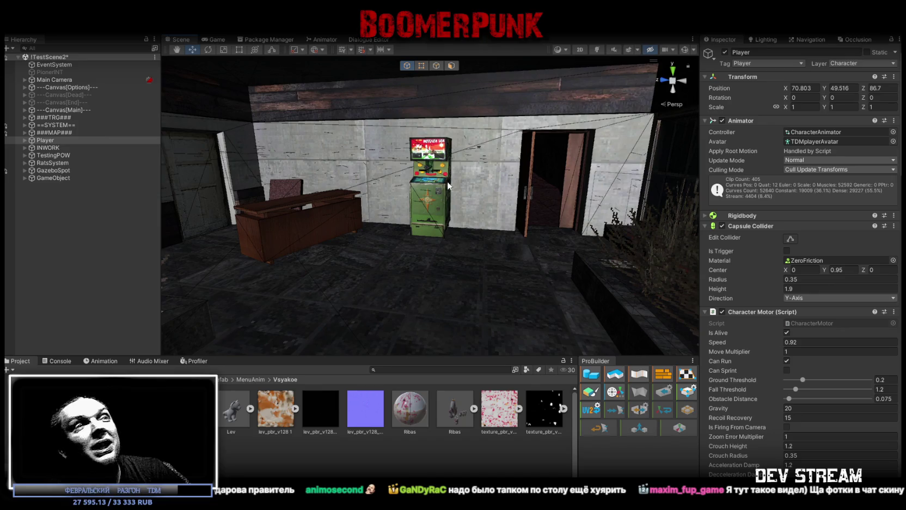
- Swing the Scene camera out of the room to an elevated view over the water and parked cars
{"action": "mouse_move", "coordinate": [447, 181]}
{"action": "left_mouse_down"}
{"action": "mouse_move", "coordinate": [326, 218]}
{"action": "mouse_move", "coordinate": [334, 232]}
{"action": "mouse_move", "coordinate": [400, 257]}
{"action": "left_mouse_up"}
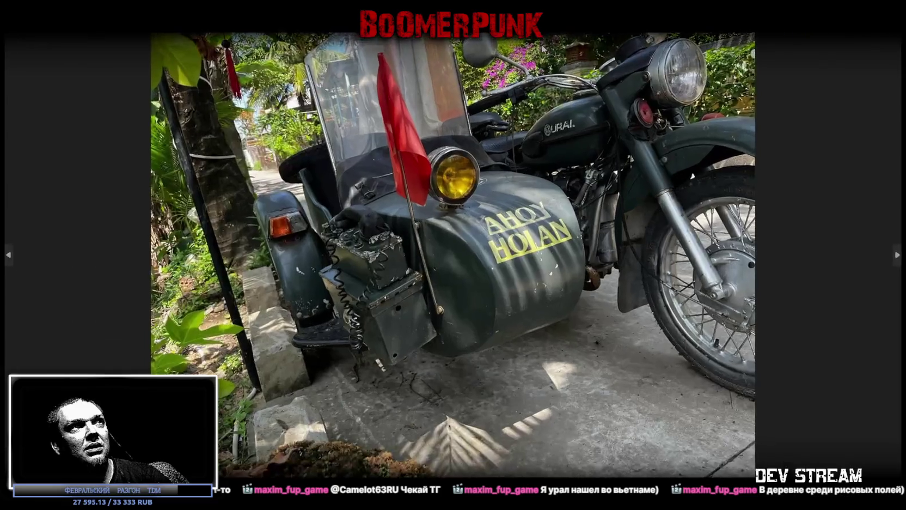
- Zoom into the Ural motorcycle photo and pan it down to reveal the handlebars and flowers
{"action": "scroll", "coordinate": [555, 207], "scroll_direction": "up", "scroll_amount": 5}
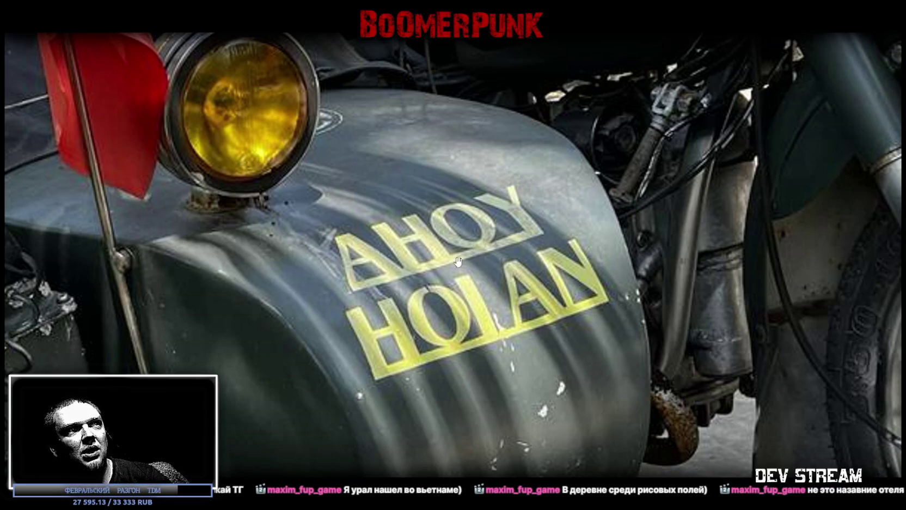
{"action": "left_click", "coordinate": [527, 312]}
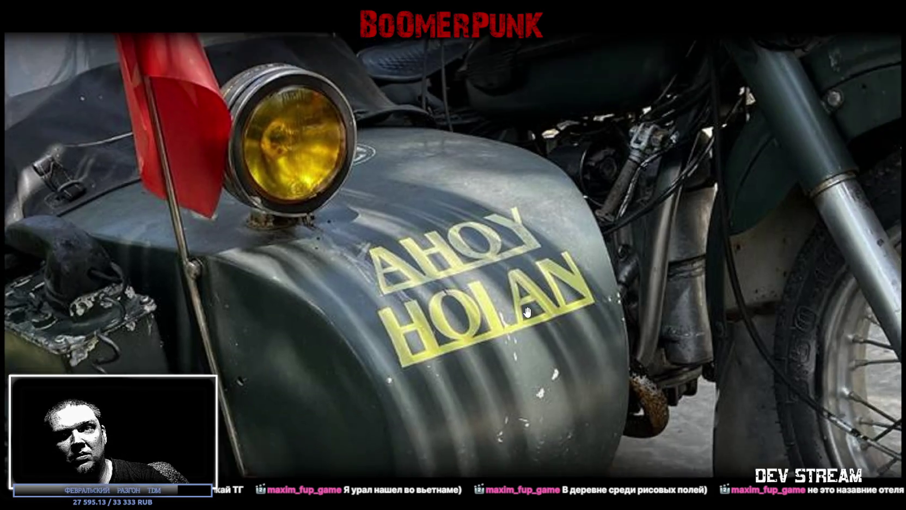
{"action": "scroll", "coordinate": [527, 311], "scroll_direction": "down", "scroll_amount": 3}
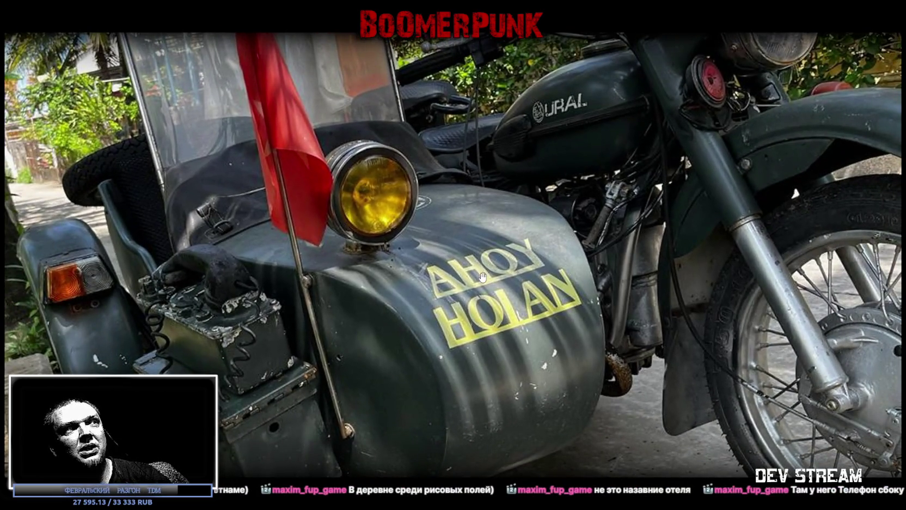
{"action": "scroll", "coordinate": [483, 277], "scroll_direction": "down", "scroll_amount": 2}
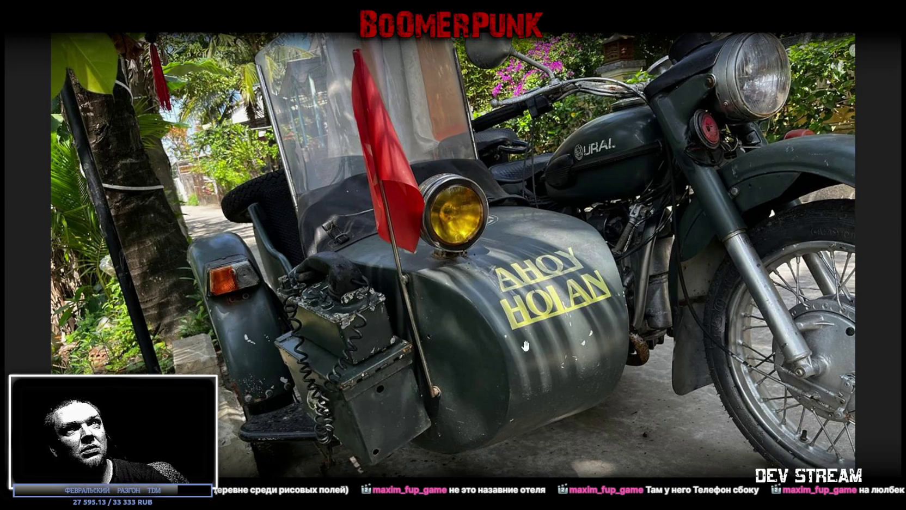
{"action": "scroll", "coordinate": [535, 333], "scroll_direction": "down", "scroll_amount": 2}
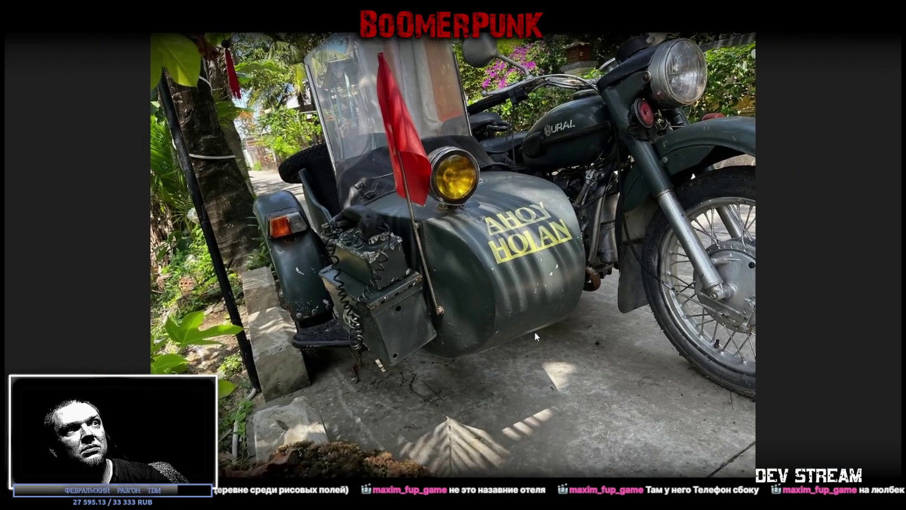
{"action": "scroll", "coordinate": [534, 331], "scroll_direction": "up", "scroll_amount": 2}
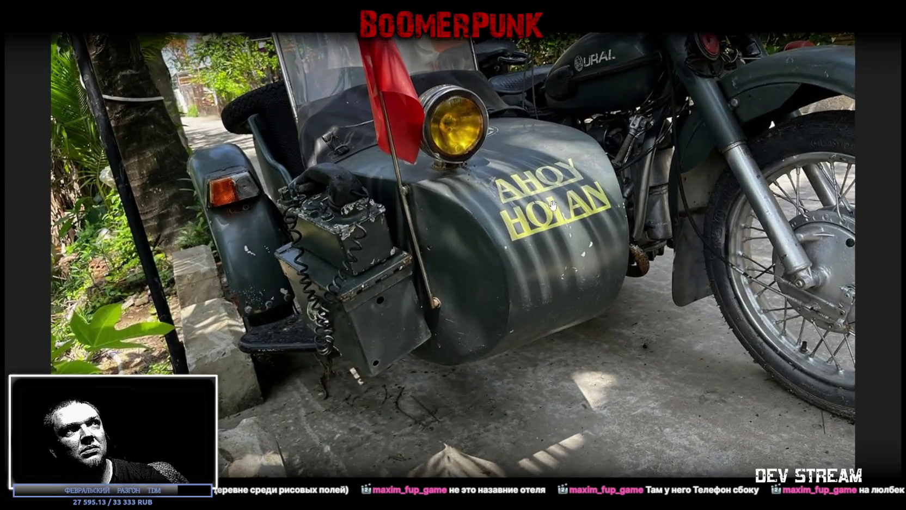
{"action": "left_click_drag", "start_coordinate": [555, 205], "coordinate": [546, 315]}
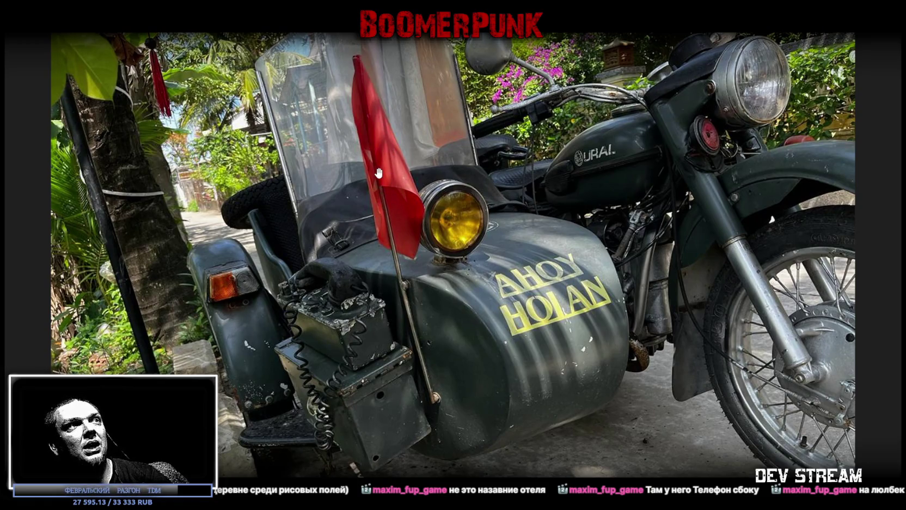
{"action": "key", "text": "alt+Tab"}
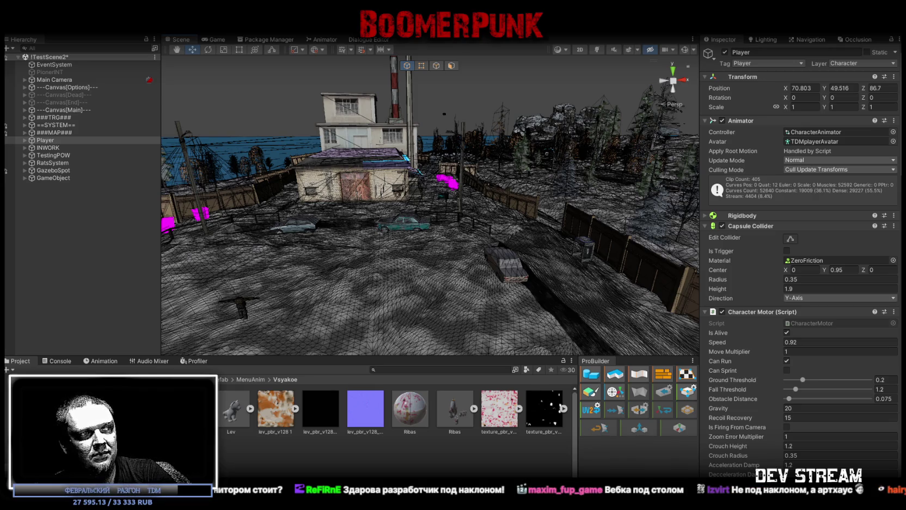
- Switch to the browser showing the Boosty renovation post
{"action": "key", "text": "alt+Tab"}
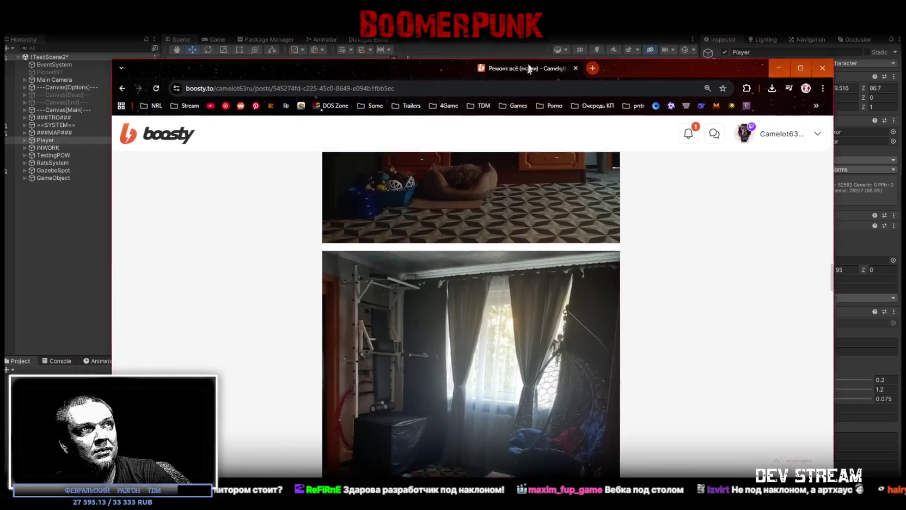
- Maximize the browser, scroll through the post's before photos, and enlarge the three-monitor desk booth photo
{"action": "double_click", "coordinate": [610, 48]}
{"action": "scroll", "coordinate": [442, 303], "scroll_direction": "down", "scroll_amount": 5}
{"action": "scroll", "coordinate": [442, 303], "scroll_direction": "down", "scroll_amount": 15}
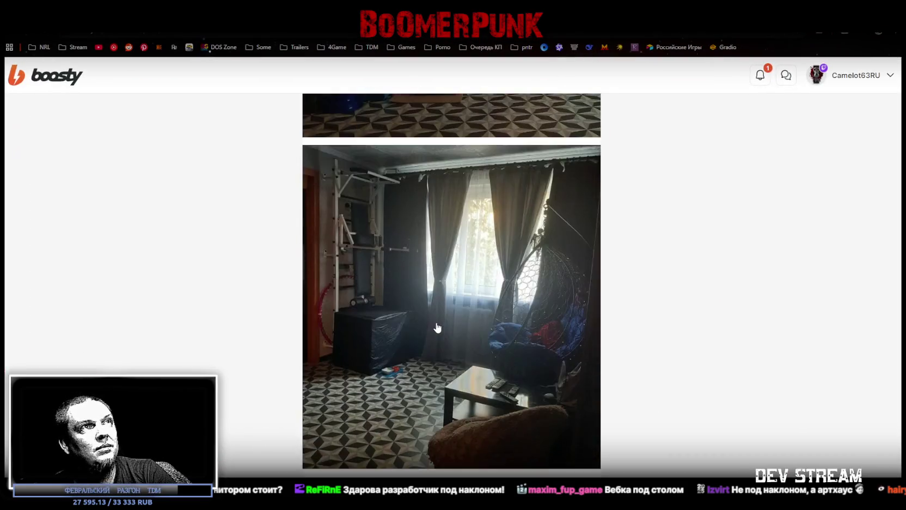
{"action": "scroll", "coordinate": [436, 327], "scroll_direction": "up", "scroll_amount": 4}
{"action": "scroll", "coordinate": [435, 326], "scroll_direction": "down", "scroll_amount": 2}
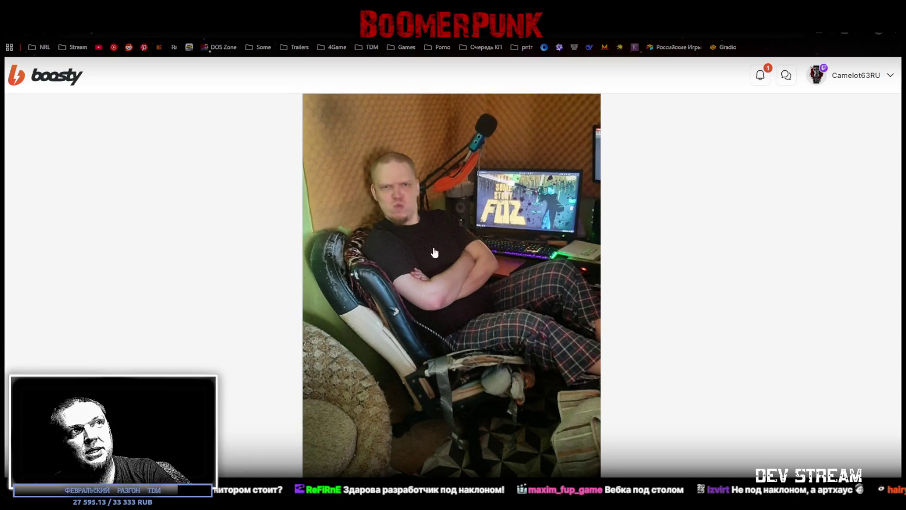
{"action": "scroll", "coordinate": [463, 381], "scroll_direction": "down", "scroll_amount": 2}
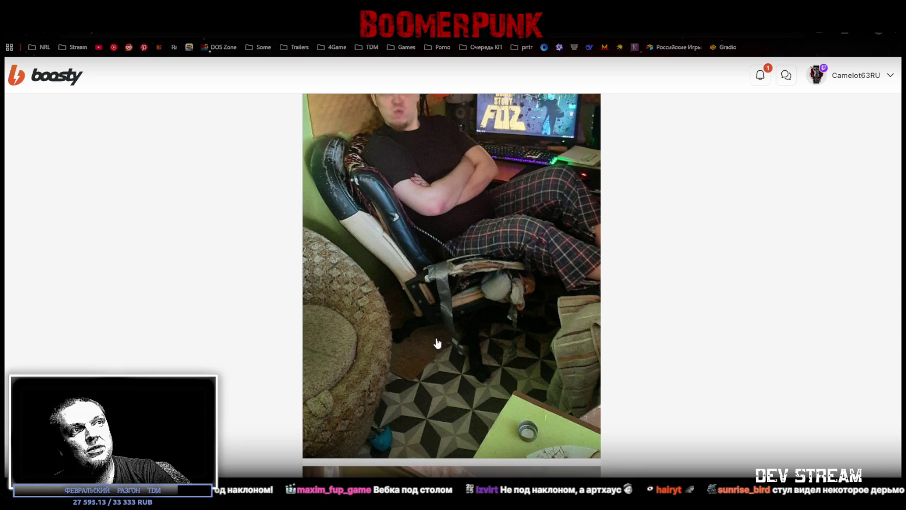
{"action": "scroll", "coordinate": [439, 343], "scroll_direction": "down", "scroll_amount": 5}
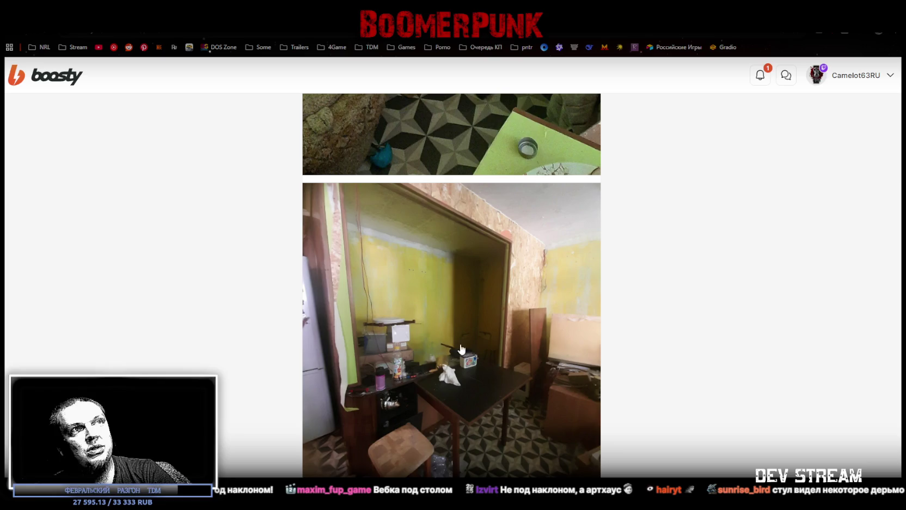
{"action": "scroll", "coordinate": [539, 340], "scroll_direction": "down", "scroll_amount": 6}
{"action": "left_click", "coordinate": [501, 308]}
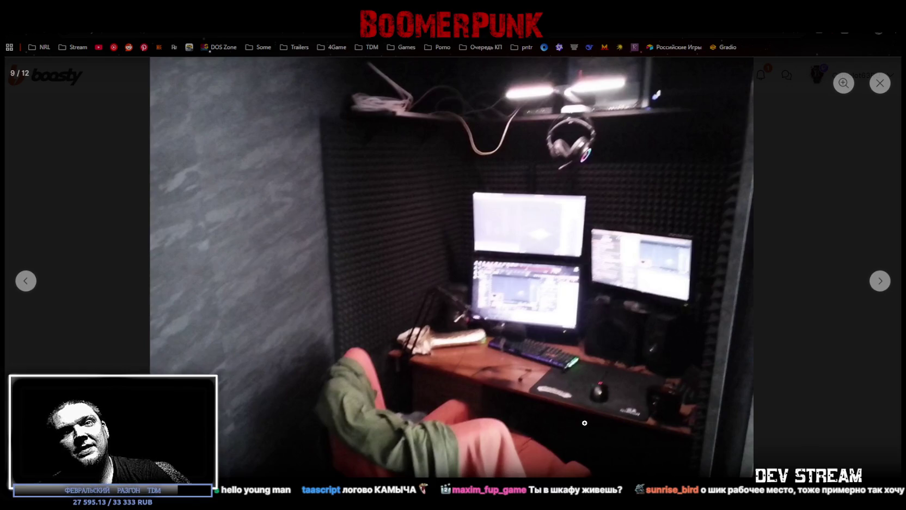
- Zoom into the booth photo, close the gallery, and scroll down to the 'ПОСЛЕ' section
{"action": "left_click", "coordinate": [487, 352]}
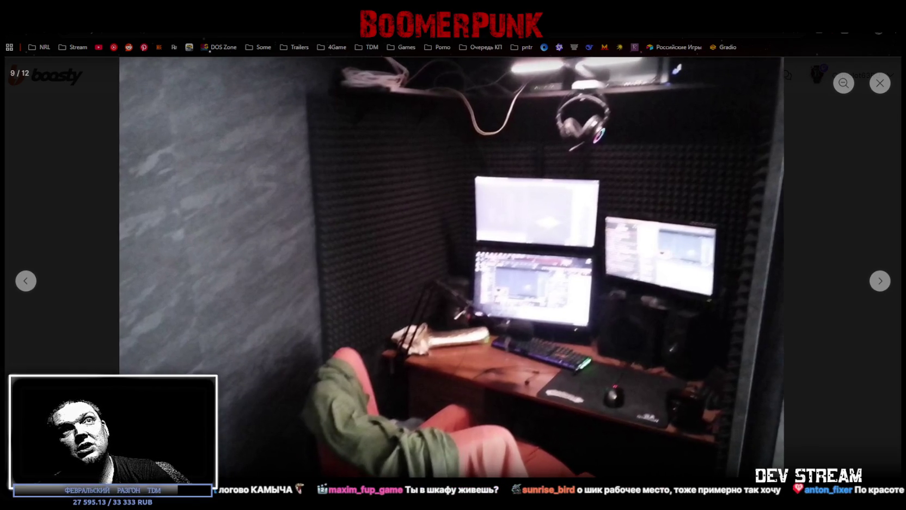
{"action": "left_click", "coordinate": [879, 85]}
{"action": "scroll", "coordinate": [474, 275], "scroll_direction": "down", "scroll_amount": 10}
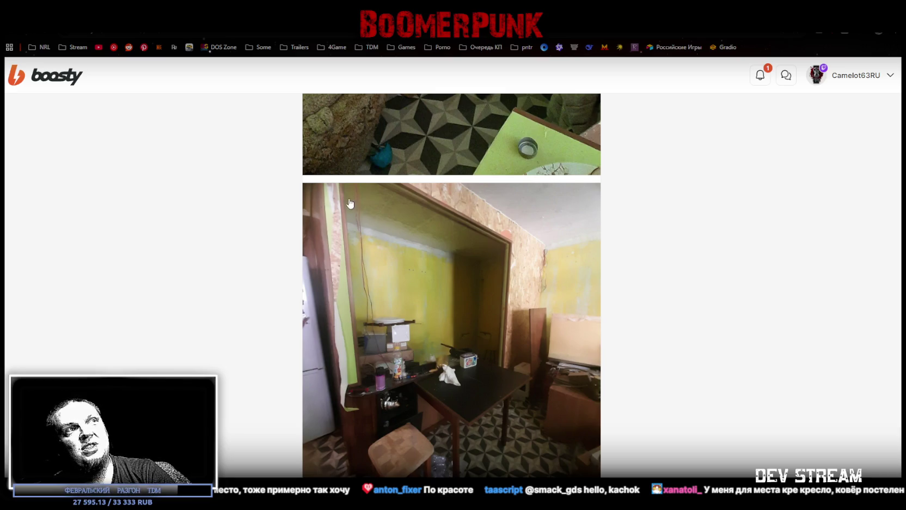
{"action": "scroll", "coordinate": [525, 368], "scroll_direction": "down", "scroll_amount": 15}
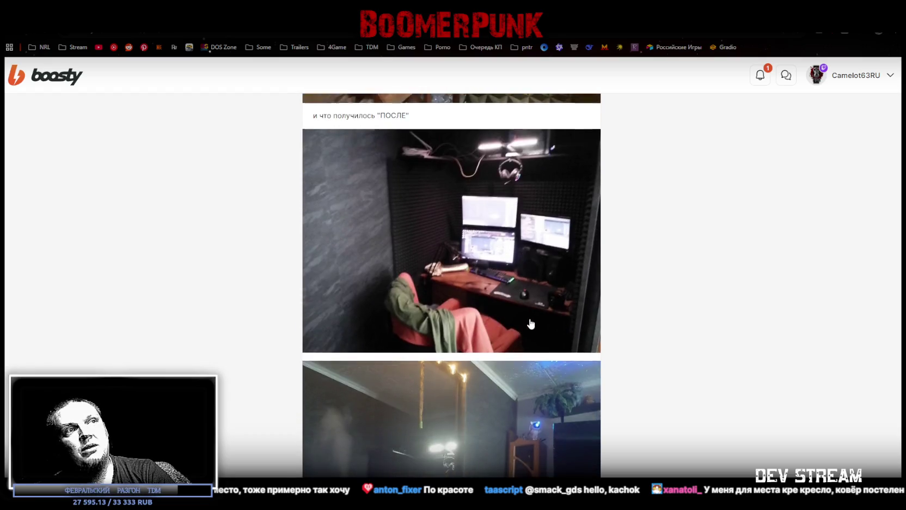
- View and close the humidifier room photo, then enlarge the desk booth photo again
{"action": "left_click", "coordinate": [403, 264]}
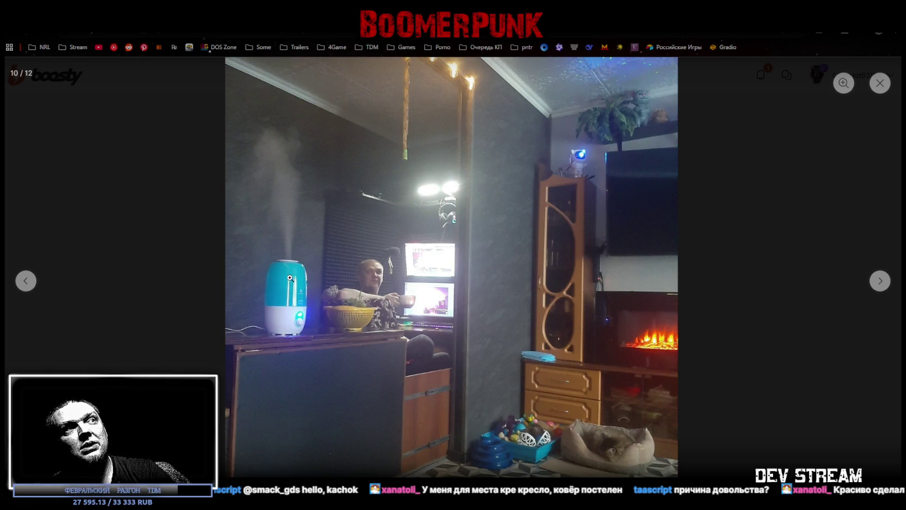
{"action": "left_click", "coordinate": [880, 83]}
{"action": "scroll", "coordinate": [445, 201], "scroll_direction": "up", "scroll_amount": 8}
{"action": "scroll", "coordinate": [474, 252], "scroll_direction": "down", "scroll_amount": 3}
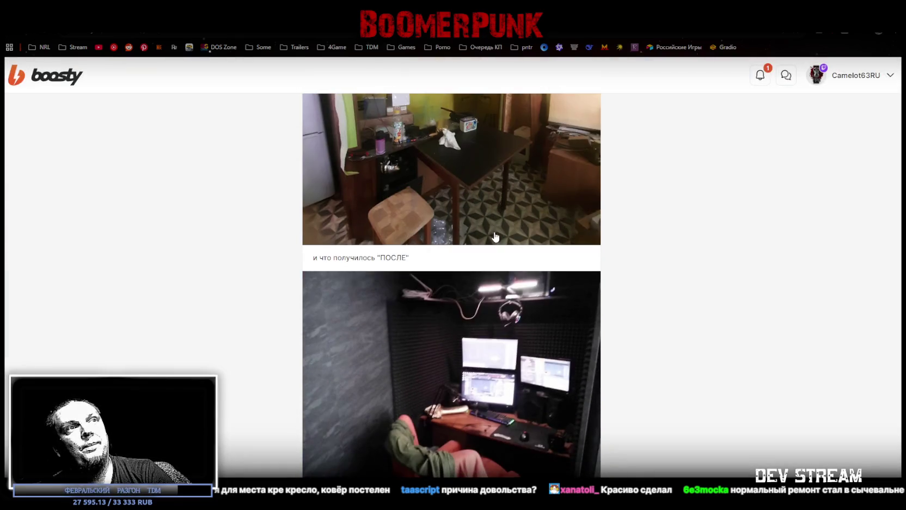
{"action": "left_click", "coordinate": [476, 270]}
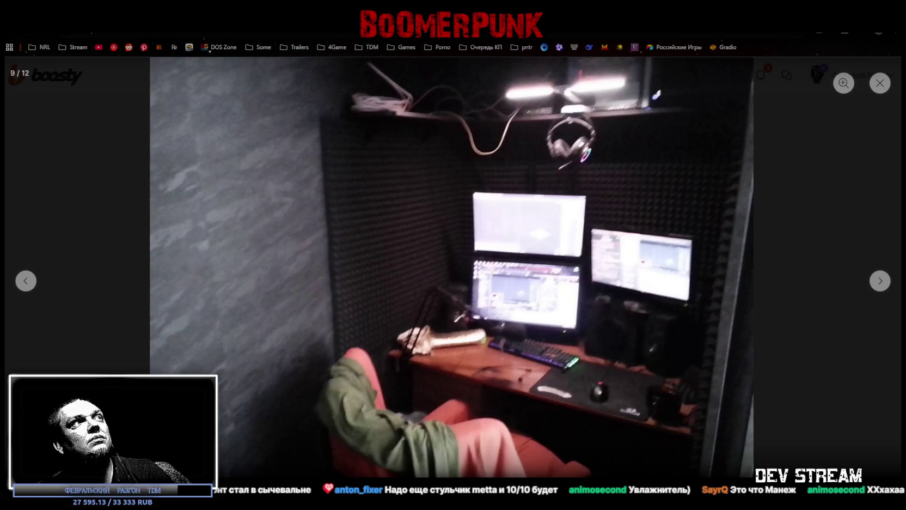
{"action": "key", "text": "alt+Tab"}
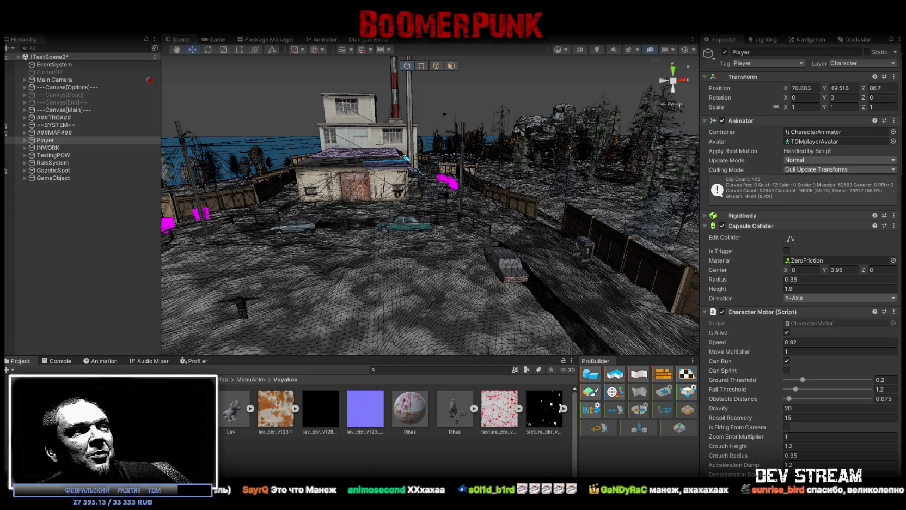
- Check the empty Console for messages, then go back to the Project asset listing
{"action": "left_click", "coordinate": [58, 361]}
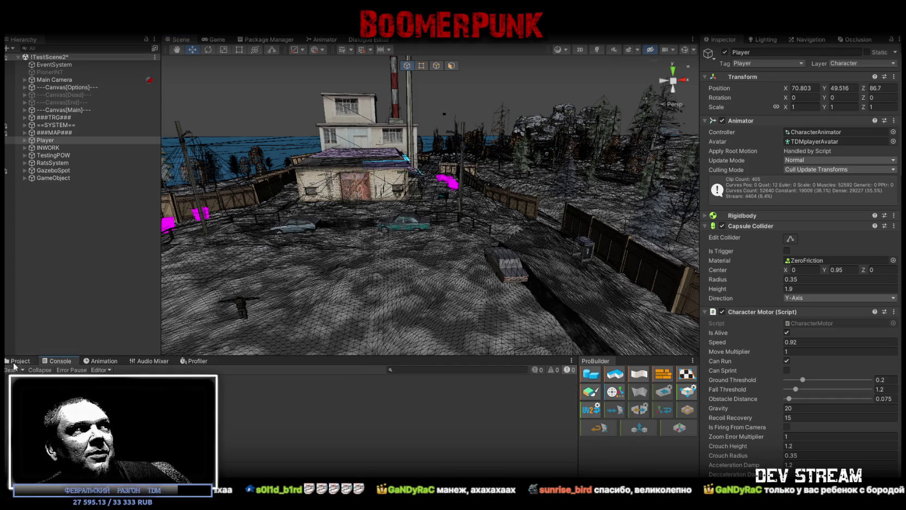
{"action": "left_click", "coordinate": [18, 361]}
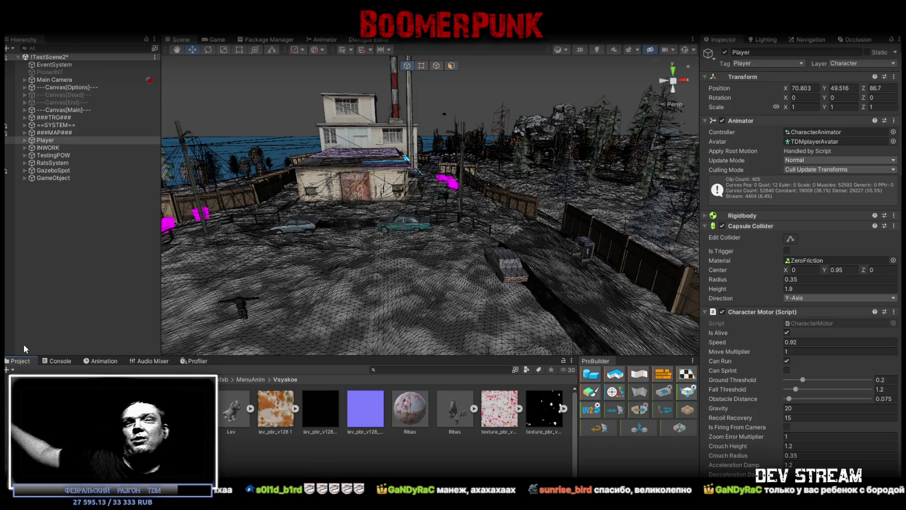
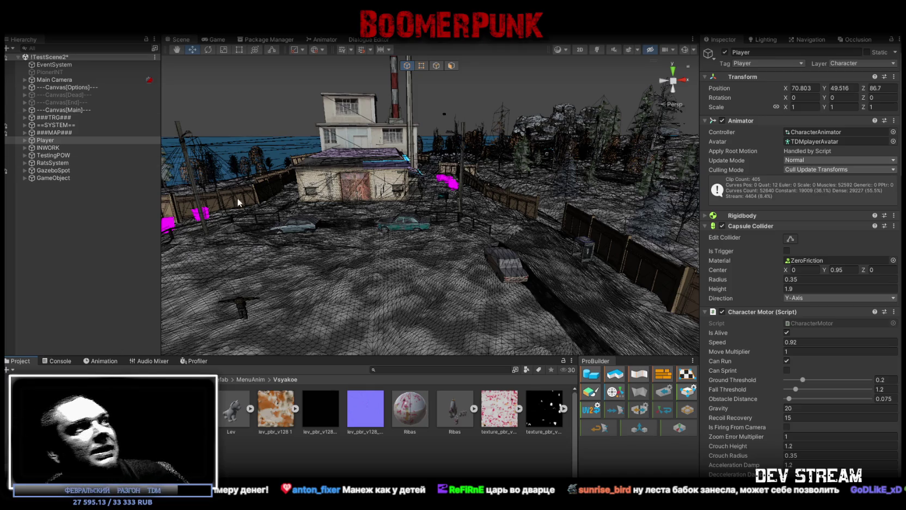
- Orbit and zoom the Unity Scene view around the buildings to face the house front
{"action": "mouse_move", "coordinate": [396, 223]}
{"action": "left_mouse_down"}
{"action": "mouse_move", "coordinate": [301, 216]}
{"action": "mouse_move", "coordinate": [476, 220]}
{"action": "mouse_move", "coordinate": [452, 206]}
{"action": "left_mouse_up"}
{"action": "scroll", "coordinate": [451, 206], "scroll_direction": "up", "scroll_amount": 3}
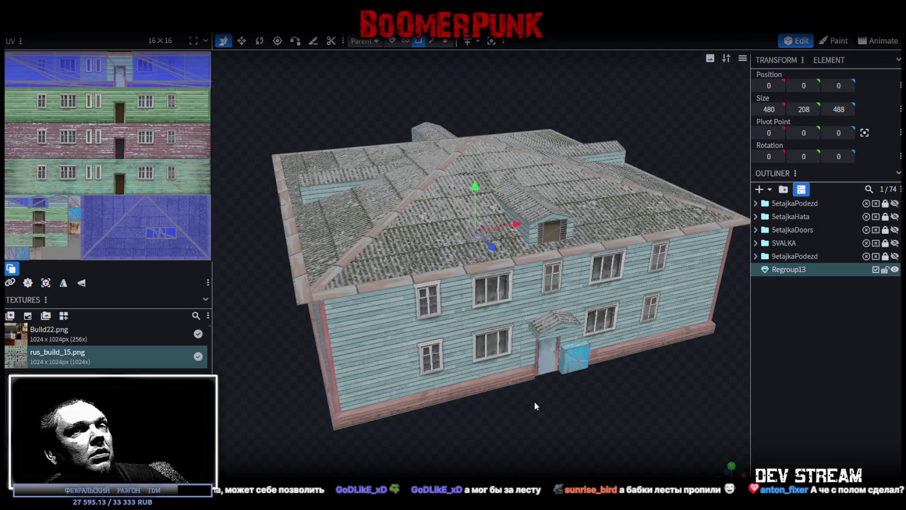
{"action": "scroll", "coordinate": [544, 389], "scroll_direction": "down", "scroll_amount": 3}
{"action": "mouse_move", "coordinate": [555, 373]}
{"action": "left_mouse_down"}
{"action": "mouse_move", "coordinate": [577, 345]}
{"action": "mouse_move", "coordinate": [554, 367]}
{"action": "left_mouse_up"}
{"action": "scroll", "coordinate": [542, 319], "scroll_direction": "up", "scroll_amount": 5}
- Select the entrance door panel on the house front and view it from an elevated corner
{"action": "left_click", "coordinate": [507, 290]}
{"action": "scroll", "coordinate": [542, 322], "scroll_direction": "down", "scroll_amount": 1}
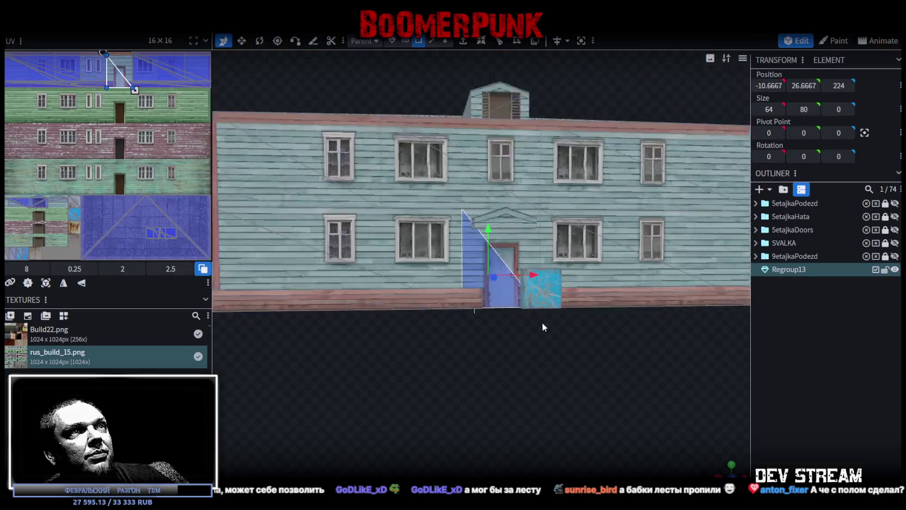
{"action": "scroll", "coordinate": [541, 322], "scroll_direction": "down", "scroll_amount": 3}
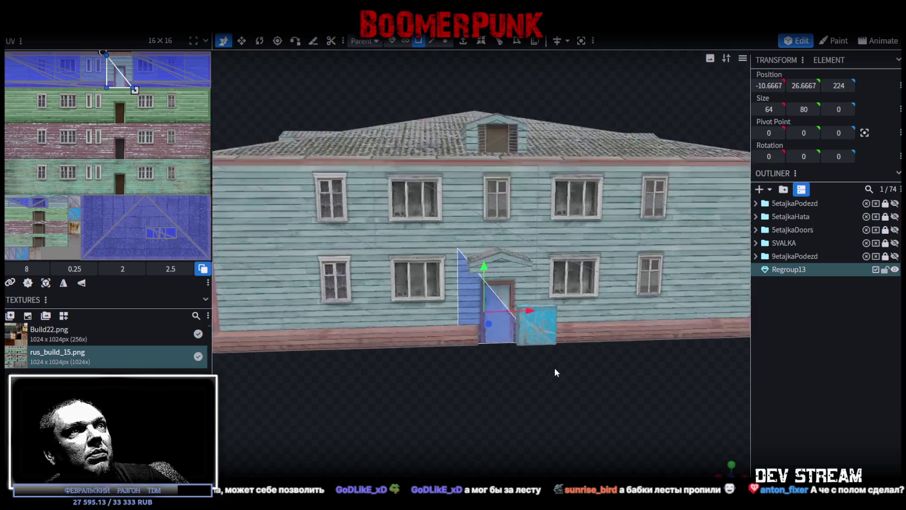
{"action": "scroll", "coordinate": [527, 292], "scroll_direction": "up", "scroll_amount": 3}
{"action": "left_click", "coordinate": [527, 293]}
{"action": "scroll", "coordinate": [527, 293], "scroll_direction": "down", "scroll_amount": 2}
{"action": "mouse_move", "coordinate": [523, 305]}
{"action": "left_mouse_down"}
{"action": "mouse_move", "coordinate": [483, 425]}
{"action": "mouse_move", "coordinate": [516, 403]}
{"action": "left_mouse_up"}
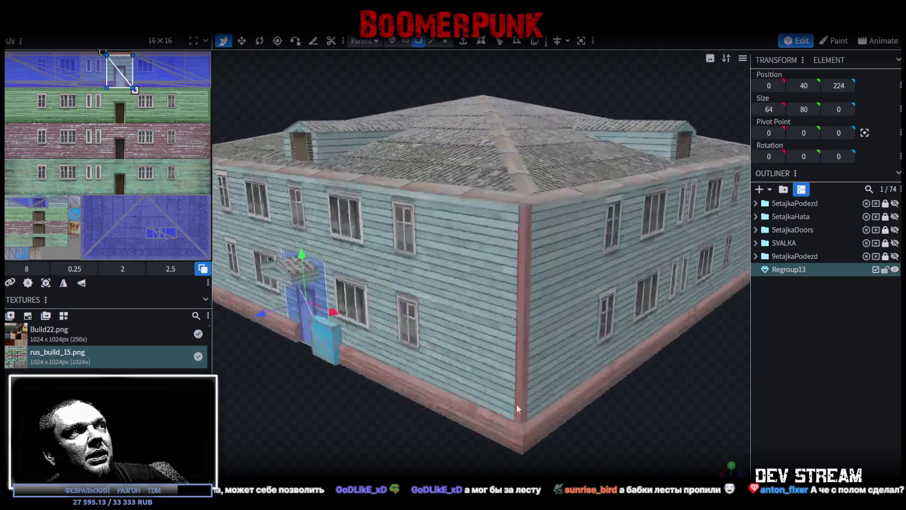
{"action": "scroll", "coordinate": [574, 393], "scroll_direction": "up", "scroll_amount": 4}
{"action": "scroll", "coordinate": [492, 347], "scroll_direction": "down", "scroll_amount": 1}
{"action": "scroll", "coordinate": [112, 60], "scroll_direction": "up", "scroll_amount": 5}
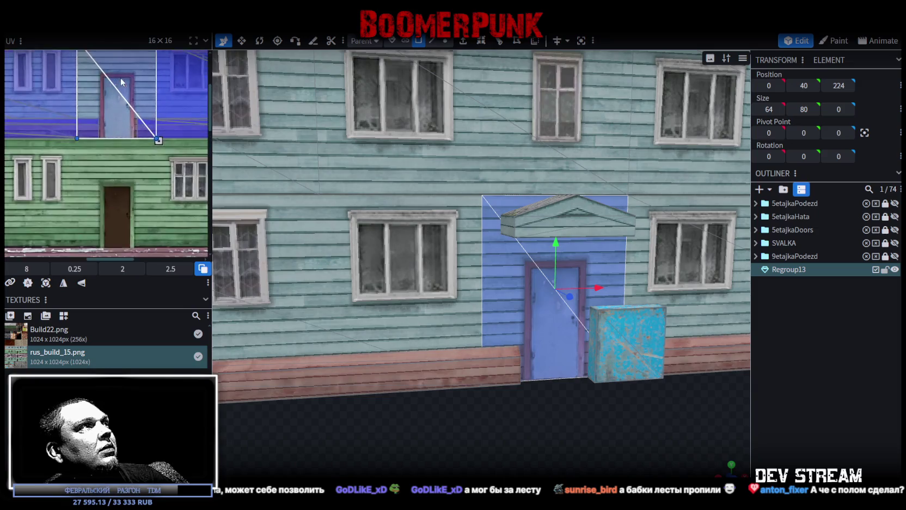
- Widen the UV editor area and orbit to see the whole house and roof
{"action": "left_click_drag", "start_coordinate": [214, 95], "coordinate": [427, 95]}
{"action": "scroll", "coordinate": [254, 229], "scroll_direction": "down", "scroll_amount": 2}
{"action": "scroll", "coordinate": [253, 228], "scroll_direction": "up", "scroll_amount": 3}
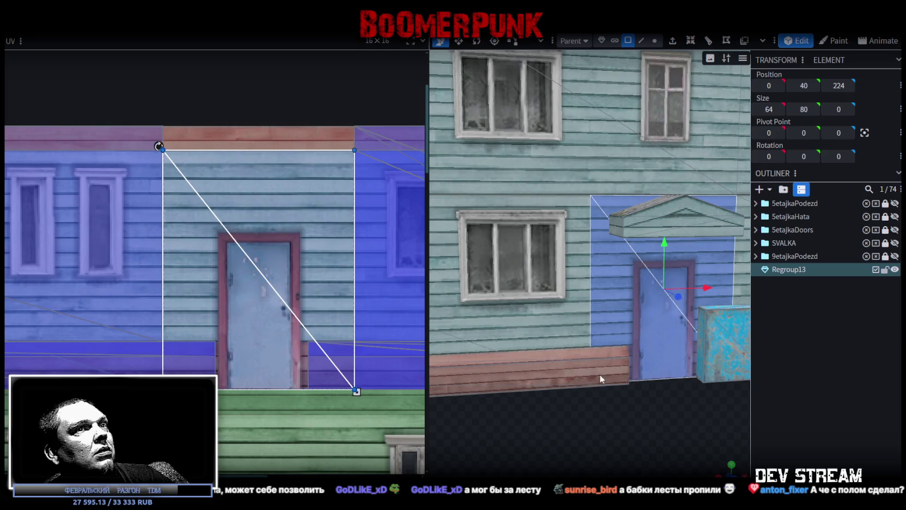
{"action": "scroll", "coordinate": [645, 417], "scroll_direction": "down", "scroll_amount": 2}
{"action": "mouse_move", "coordinate": [630, 366]}
{"action": "left_mouse_down"}
{"action": "mouse_move", "coordinate": [568, 399]}
{"action": "mouse_move", "coordinate": [577, 380]}
{"action": "mouse_move", "coordinate": [610, 407]}
{"action": "mouse_move", "coordinate": [609, 393]}
{"action": "left_mouse_up"}
{"action": "scroll", "coordinate": [590, 388], "scroll_direction": "up", "scroll_amount": 3}
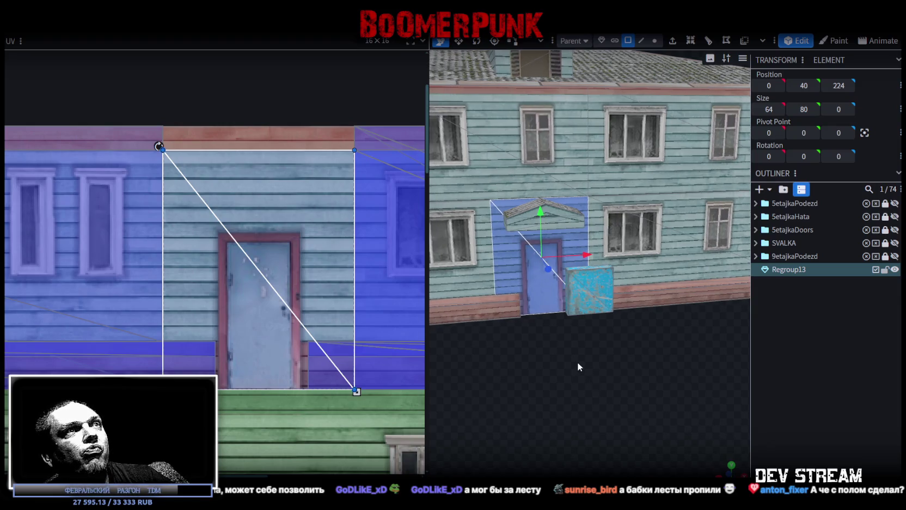
{"action": "left_click_drag", "start_coordinate": [564, 370], "coordinate": [597, 394]}
- Test pushing the door panel out from the wall, then undo the move
{"action": "mouse_move", "coordinate": [664, 328]}
{"action": "left_mouse_down"}
{"action": "mouse_move", "coordinate": [713, 374]}
{"action": "mouse_move", "coordinate": [681, 381]}
{"action": "mouse_move", "coordinate": [673, 402]}
{"action": "mouse_move", "coordinate": [724, 414]}
{"action": "mouse_move", "coordinate": [716, 385]}
{"action": "mouse_move", "coordinate": [550, 418]}
{"action": "mouse_move", "coordinate": [546, 397]}
{"action": "mouse_move", "coordinate": [570, 358]}
{"action": "mouse_move", "coordinate": [635, 370]}
{"action": "mouse_move", "coordinate": [607, 391]}
{"action": "mouse_move", "coordinate": [622, 367]}
{"action": "mouse_move", "coordinate": [636, 368]}
{"action": "left_mouse_up"}
{"action": "scroll", "coordinate": [675, 406], "scroll_direction": "down", "scroll_amount": 5}
{"action": "key", "text": "ctrl+z"}
- Split the entrance door panel into its own mesh and pull it out from the wall
{"action": "right_click", "coordinate": [597, 300]}
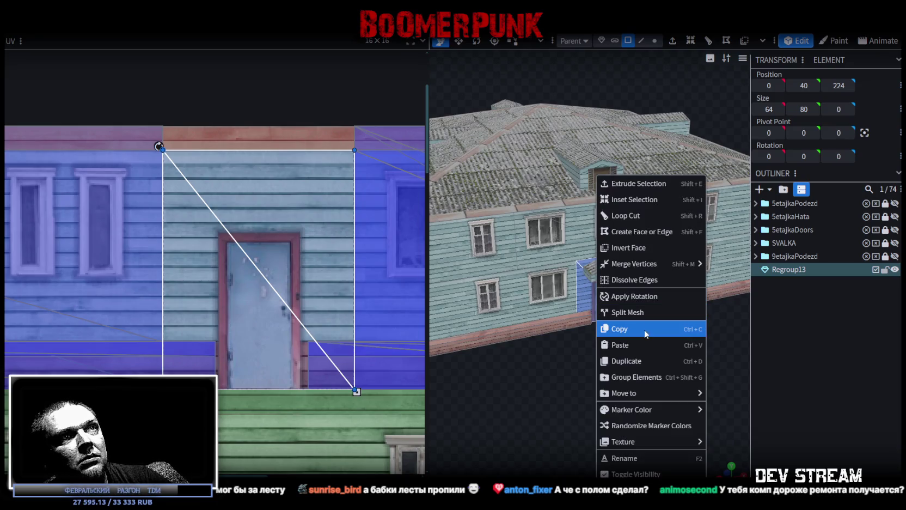
{"action": "left_click", "coordinate": [643, 313]}
{"action": "left_click_drag", "start_coordinate": [619, 310], "coordinate": [669, 398]}
{"action": "mouse_move", "coordinate": [598, 445]}
{"action": "left_mouse_down"}
{"action": "mouse_move", "coordinate": [561, 403]}
{"action": "mouse_move", "coordinate": [580, 409]}
{"action": "left_mouse_up"}
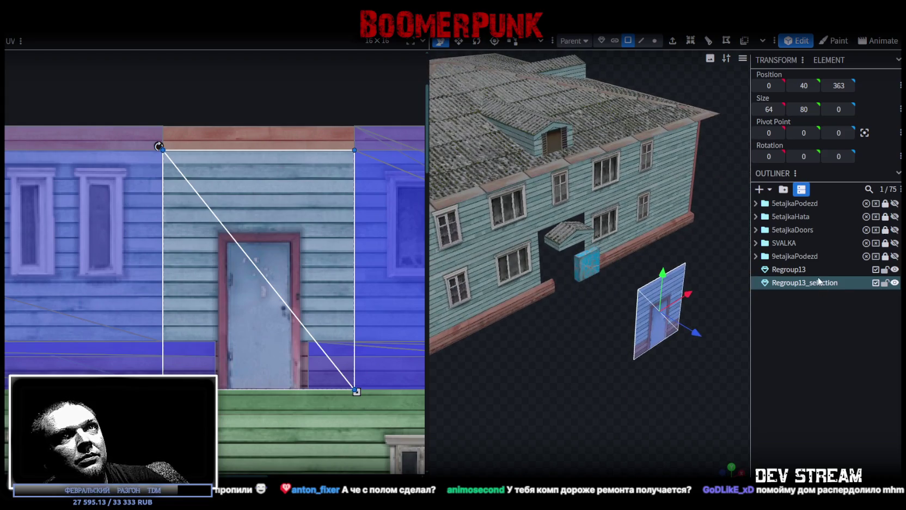
- Add a new empty group in the Outliner named DvuhEtajka
{"action": "left_click", "coordinate": [817, 310]}
{"action": "key", "text": "ctrl+g"}
{"action": "double_click", "coordinate": [785, 295]}
{"action": "type", "text": "DvuhE"}
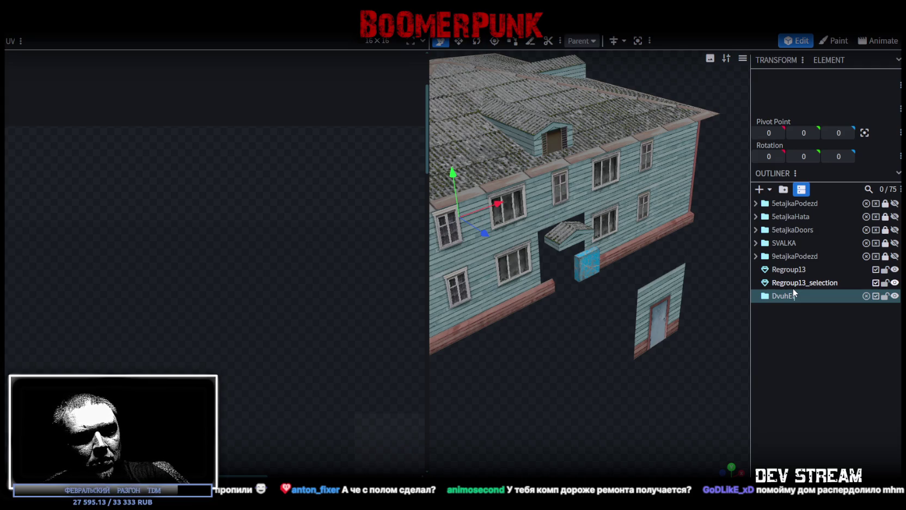
{"action": "type", "text": "tajka"}
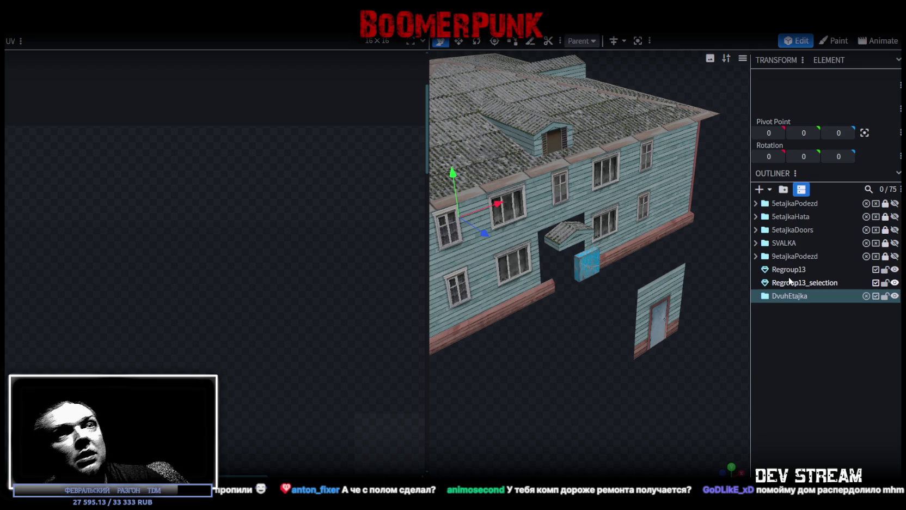
- Move Regroup13 and Regroup13_selection into the DvuhEtajka group
{"action": "left_click", "coordinate": [790, 269]}
{"action": "left_click", "coordinate": [794, 283], "text": "ctrl"}
{"action": "left_click_drag", "start_coordinate": [794, 284], "coordinate": [793, 297]}
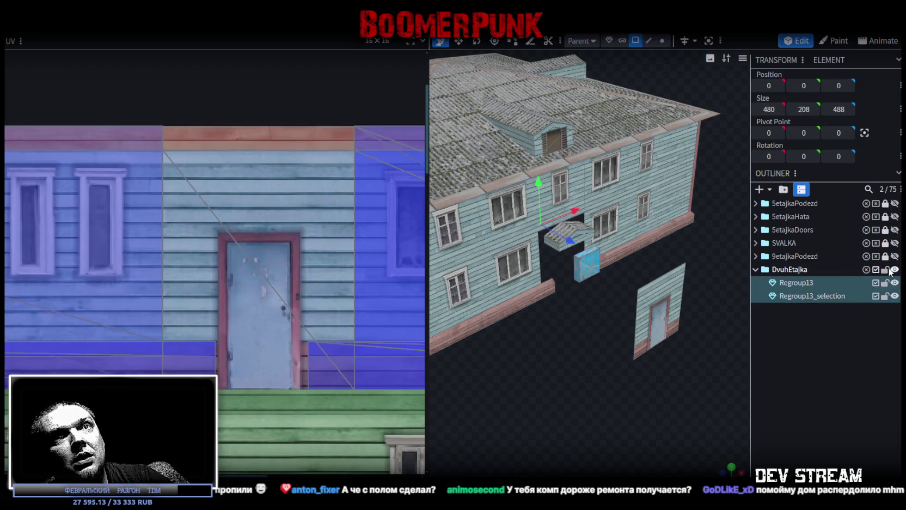
{"action": "mouse_move", "coordinate": [677, 299]}
{"action": "left_mouse_down"}
{"action": "mouse_move", "coordinate": [572, 350]}
{"action": "mouse_move", "coordinate": [597, 304]}
{"action": "left_mouse_up"}
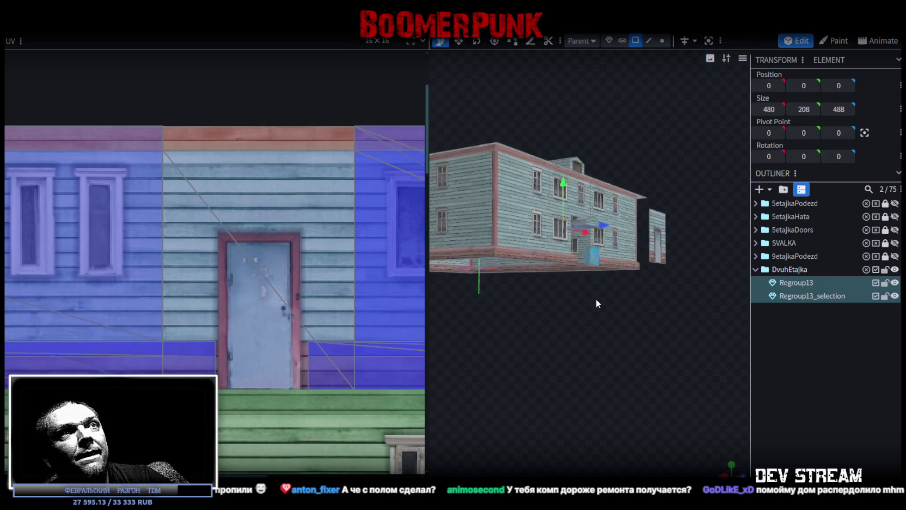
{"action": "scroll", "coordinate": [594, 326], "scroll_direction": "up", "scroll_amount": 3}
{"action": "left_click_drag", "start_coordinate": [592, 343], "coordinate": [624, 340]}
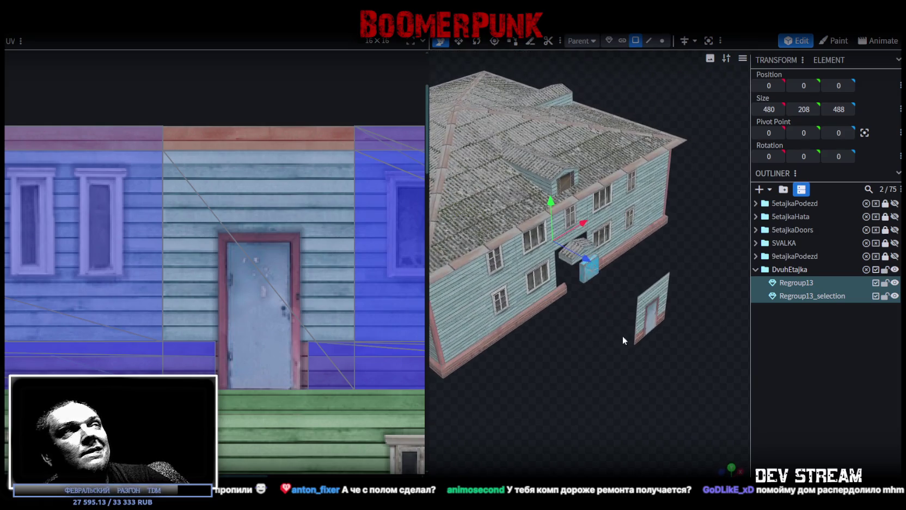
- Save the project and export the model as an FBX named Build28.fbx
{"action": "key", "text": "ctrl+s"}
{"action": "left_click", "coordinate": [82, 22]}
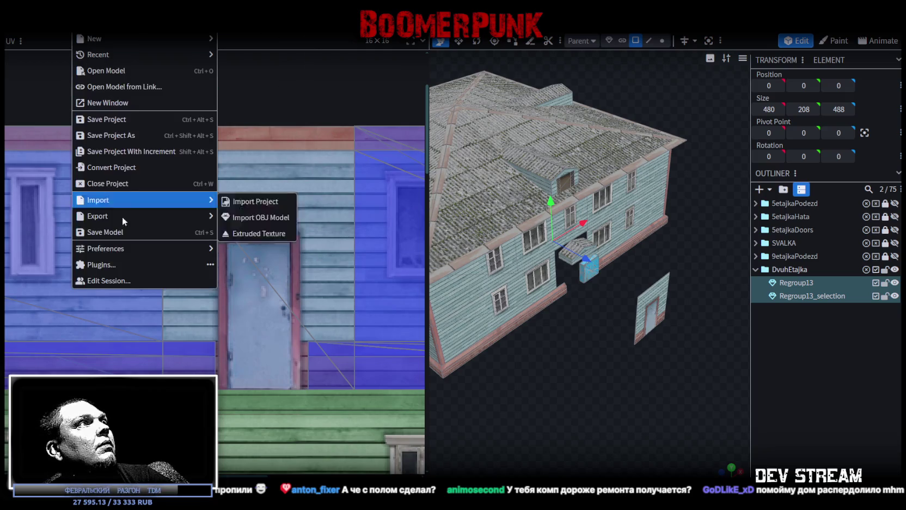
{"action": "mouse_move", "coordinate": [136, 215]}
{"action": "left_click", "coordinate": [254, 251]}
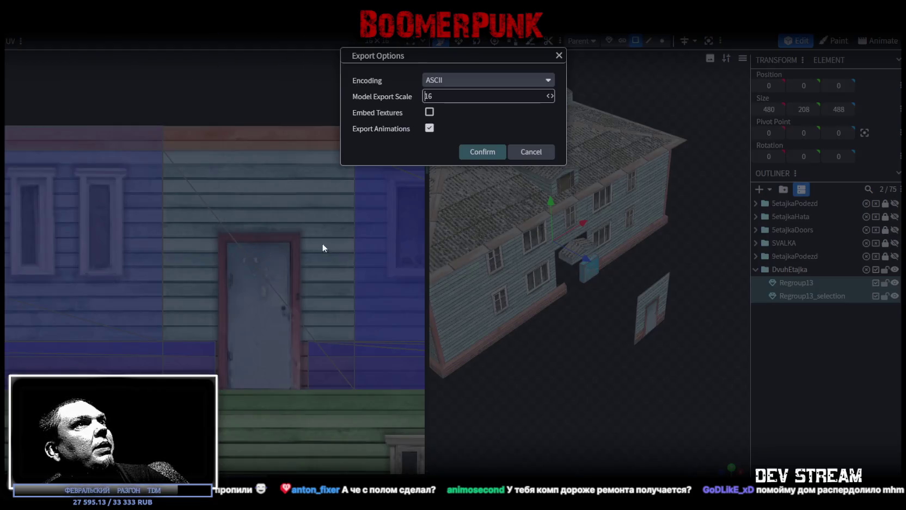
{"action": "left_click", "coordinate": [482, 153]}
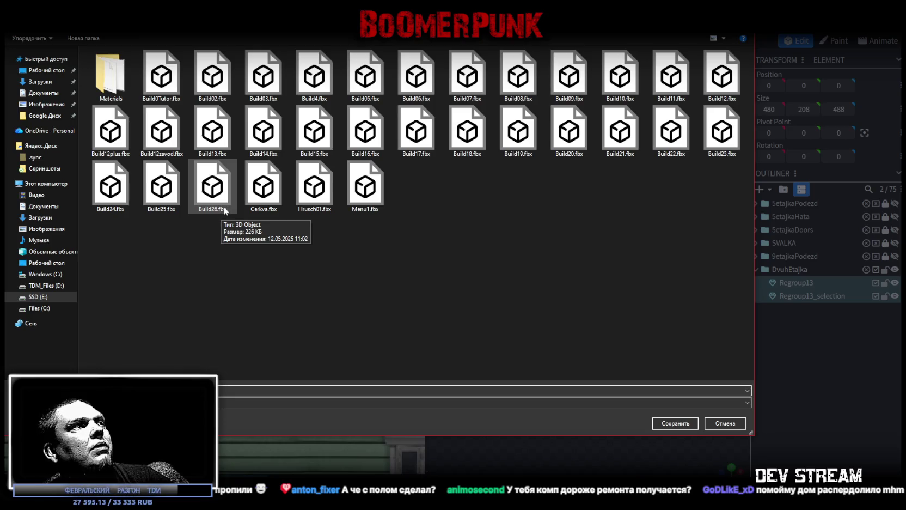
{"action": "left_click", "coordinate": [674, 425]}
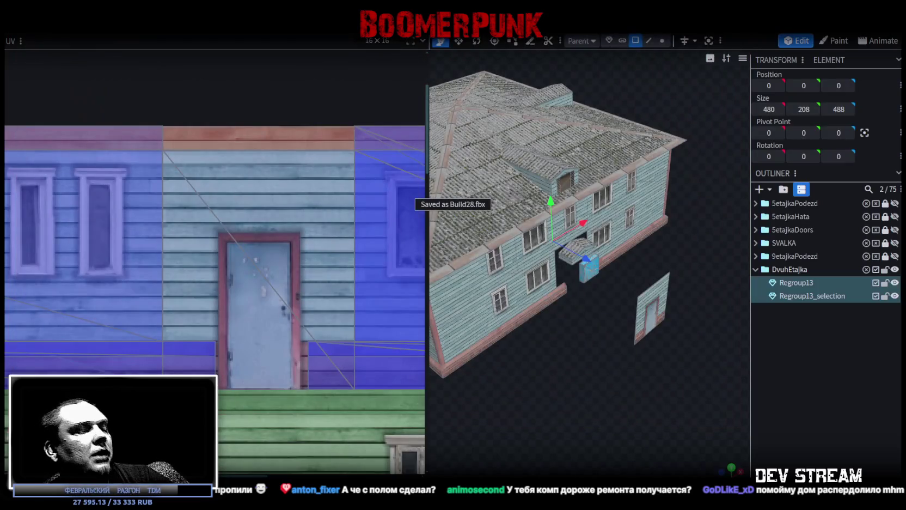
- In Unity, select the two-storey house and its parent rus_build_2et_01 (6)
{"action": "key", "text": "alt+Tab"}
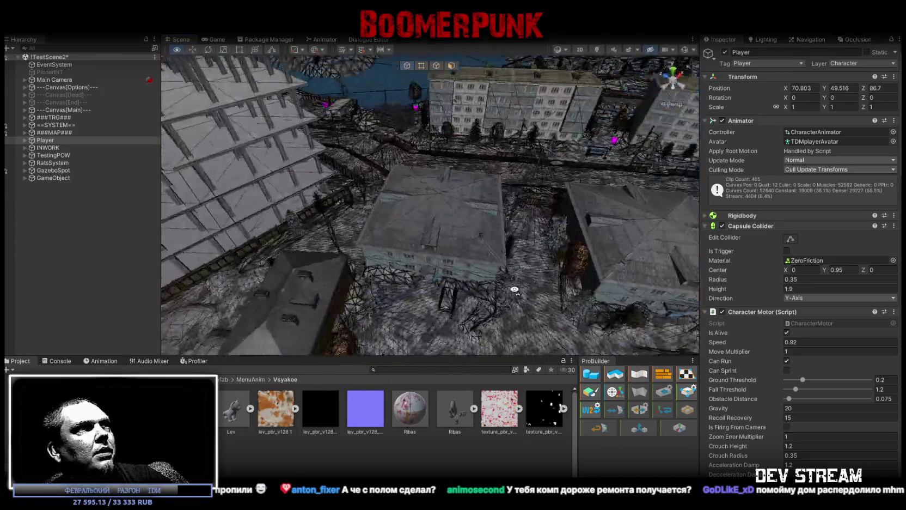
{"action": "left_click", "coordinate": [489, 241]}
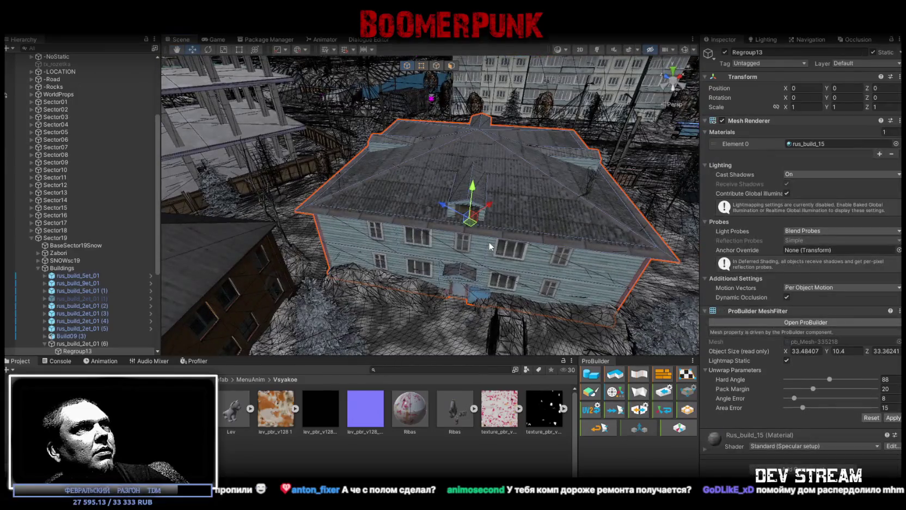
{"action": "left_click", "coordinate": [76, 259]}
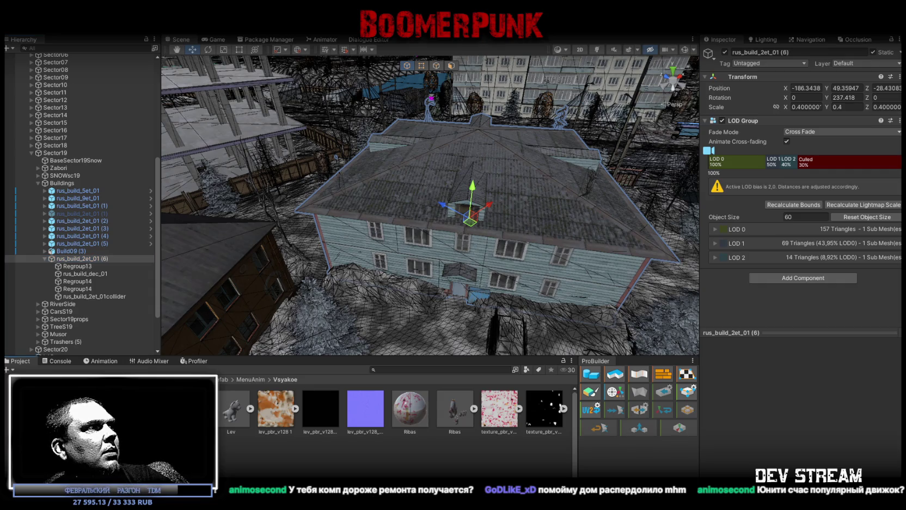
- Open the Map > Buildings folder and drag Build28 into the Hierarchy
{"action": "left_click", "coordinate": [163, 419]}
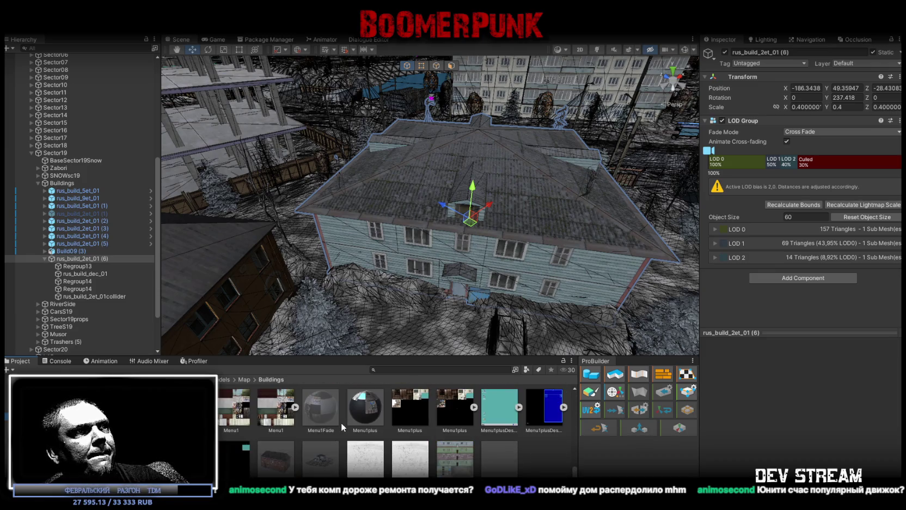
{"action": "scroll", "coordinate": [342, 422], "scroll_direction": "up", "scroll_amount": 2}
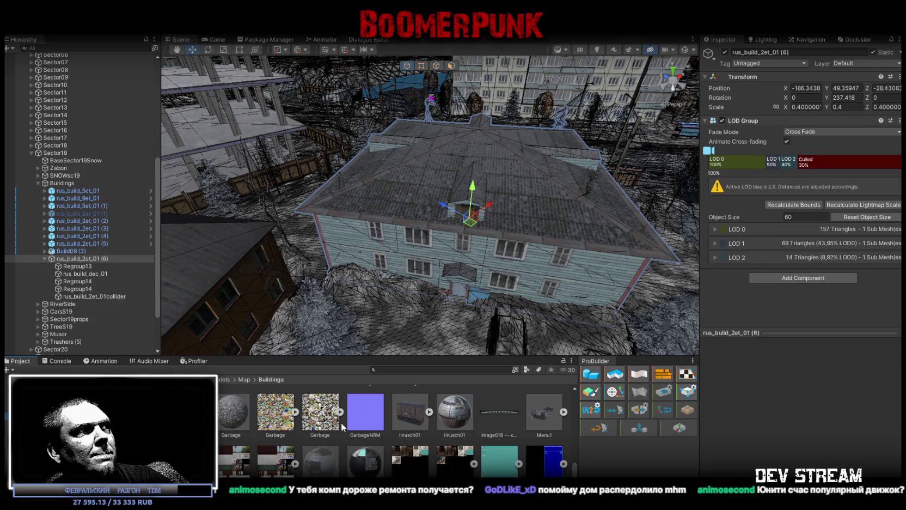
{"action": "scroll", "coordinate": [342, 426], "scroll_direction": "up", "scroll_amount": 5}
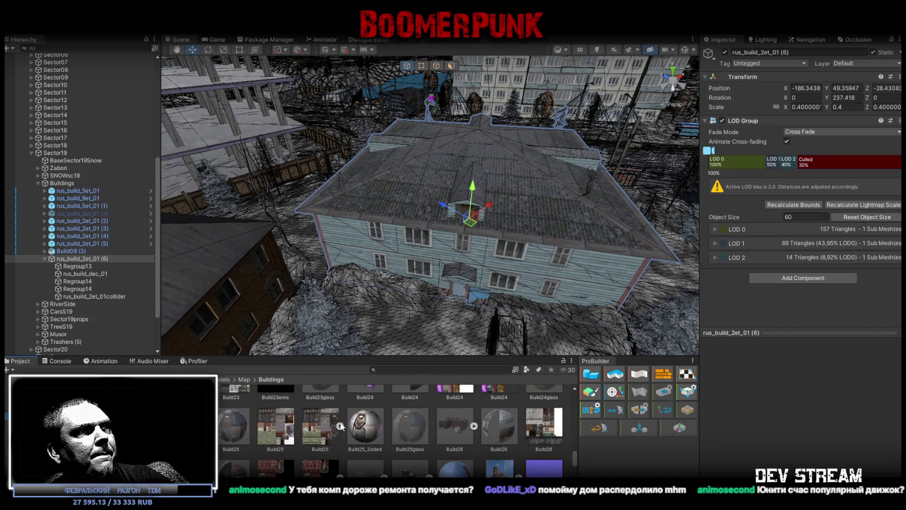
{"action": "scroll", "coordinate": [409, 417], "scroll_direction": "down", "scroll_amount": 1}
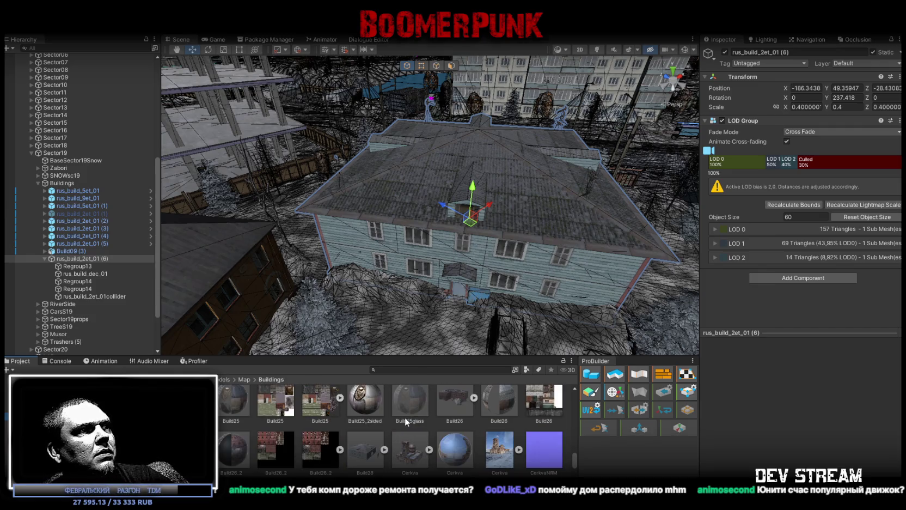
{"action": "mouse_move", "coordinate": [370, 455]}
{"action": "left_mouse_down"}
{"action": "mouse_move", "coordinate": [106, 234]}
{"action": "mouse_move", "coordinate": [60, 259]}
{"action": "mouse_move", "coordinate": [66, 264]}
{"action": "left_mouse_up"}
- Frame Build28 and place it directly under Buildings, comparing with the old house's transform
{"action": "key", "text": "f"}
{"action": "left_click_drag", "start_coordinate": [417, 194], "coordinate": [321, 217]}
{"action": "left_click", "coordinate": [70, 304]}
{"action": "left_click_drag", "start_coordinate": [69, 307], "coordinate": [62, 256]}
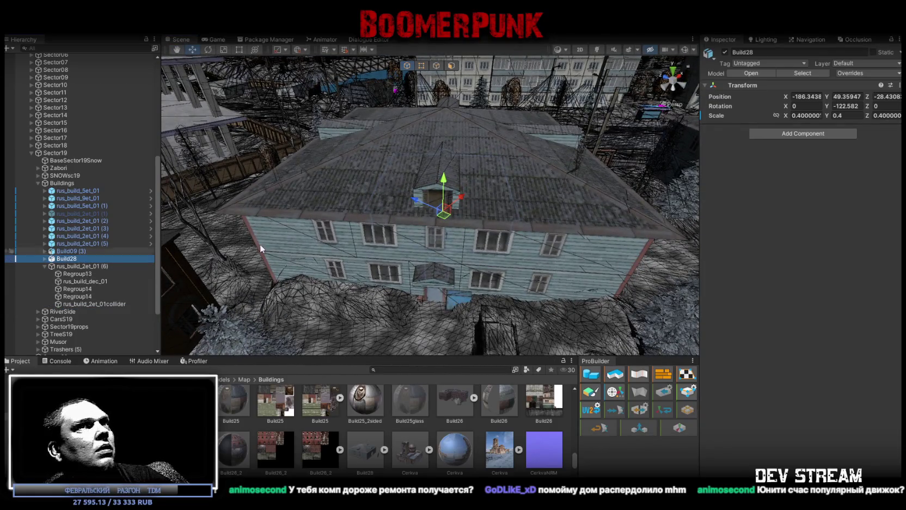
{"action": "left_click", "coordinate": [91, 265]}
{"action": "left_click", "coordinate": [66, 258]}
- Set Build28's Transform Scale X to 1, undoing a test shrink to keep scale 1
{"action": "left_click", "coordinate": [805, 116]}
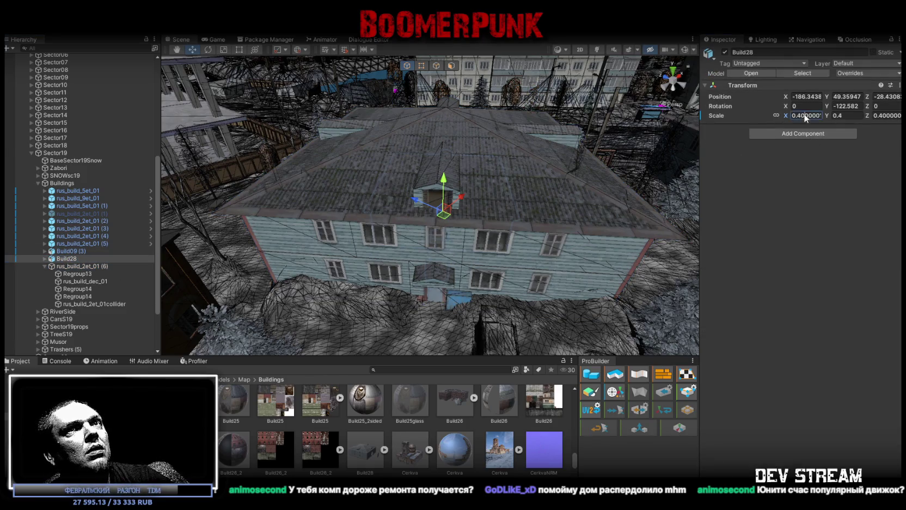
{"action": "type", "text": "1"}
{"action": "key", "text": "Return"}
{"action": "mouse_move", "coordinate": [446, 180]}
{"action": "left_mouse_down"}
{"action": "mouse_move", "coordinate": [349, 173]}
{"action": "mouse_move", "coordinate": [427, 173]}
{"action": "mouse_move", "coordinate": [420, 189]}
{"action": "left_mouse_up"}
{"action": "key", "text": "r"}
{"action": "key", "text": "ctrl+z"}
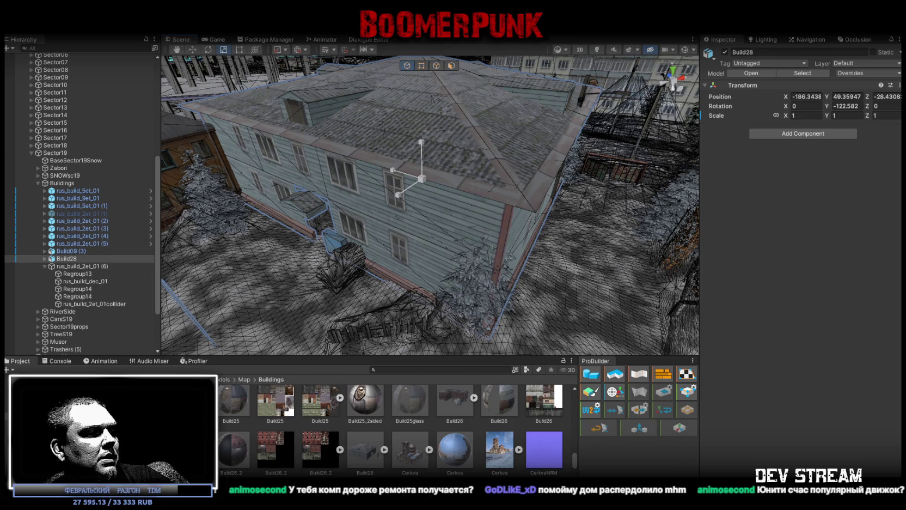
{"action": "key", "text": "alt+Tab"}
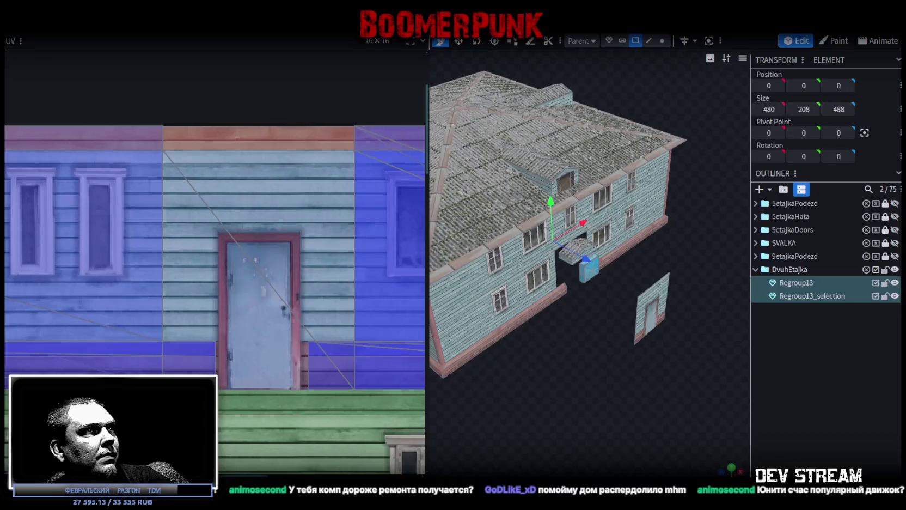
- Merge Regroup13 and Regroup13_selection into a single Regroup13 mesh
{"action": "mouse_move", "coordinate": [491, 429]}
{"action": "left_mouse_down"}
{"action": "mouse_move", "coordinate": [588, 356]}
{"action": "mouse_move", "coordinate": [632, 380]}
{"action": "mouse_move", "coordinate": [634, 351]}
{"action": "left_mouse_up"}
{"action": "scroll", "coordinate": [632, 380], "scroll_direction": "down", "scroll_amount": 3}
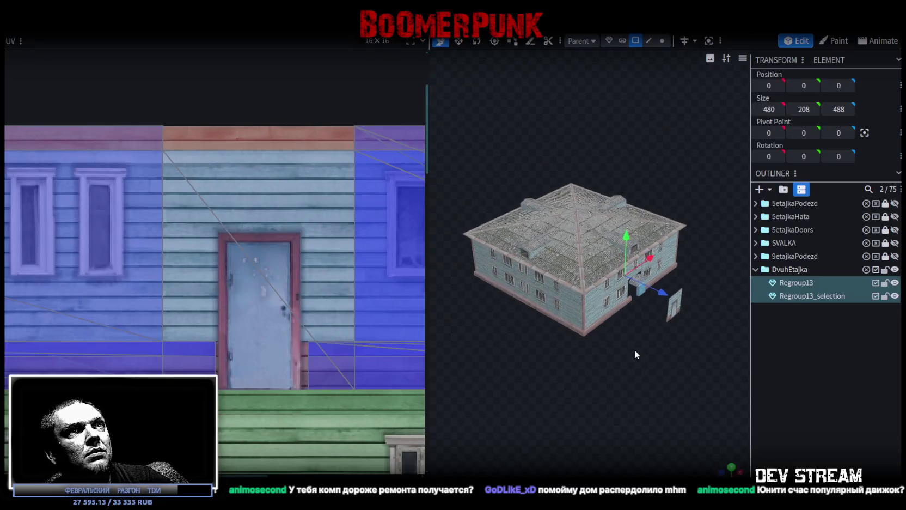
{"action": "scroll", "coordinate": [634, 352], "scroll_direction": "up", "scroll_amount": 3}
{"action": "left_click", "coordinate": [814, 283]}
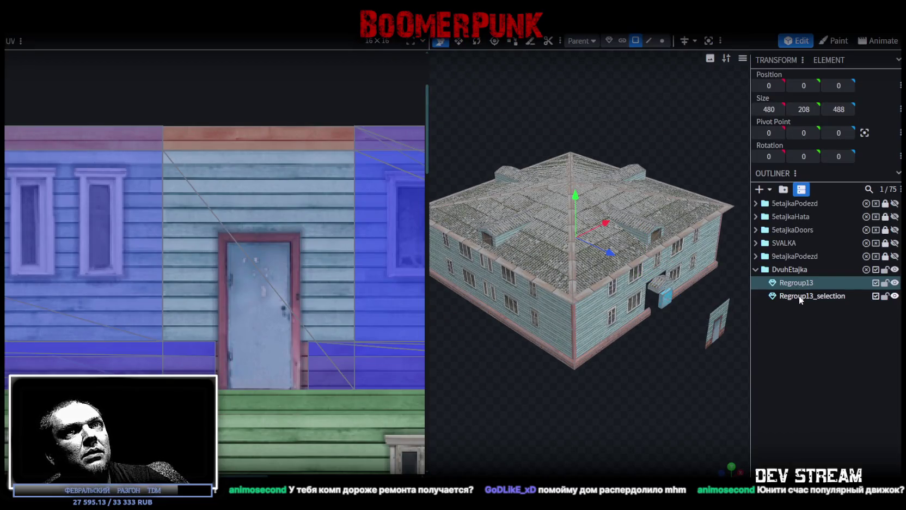
{"action": "left_click", "coordinate": [799, 297], "text": "ctrl"}
{"action": "right_click", "coordinate": [798, 295]}
{"action": "left_click", "coordinate": [708, 110]}
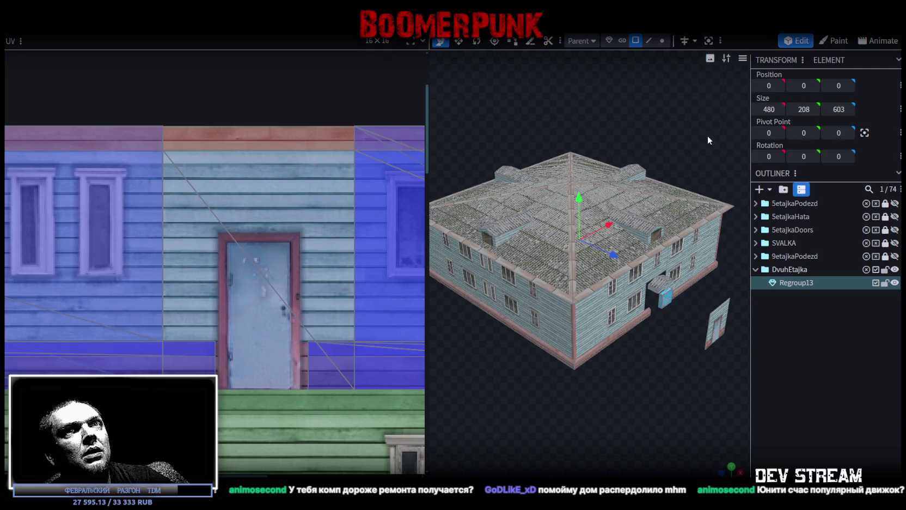
- Scale the whole house model down to 0.8
{"action": "left_click", "coordinate": [123, 25]}
{"action": "left_click", "coordinate": [136, 38]}
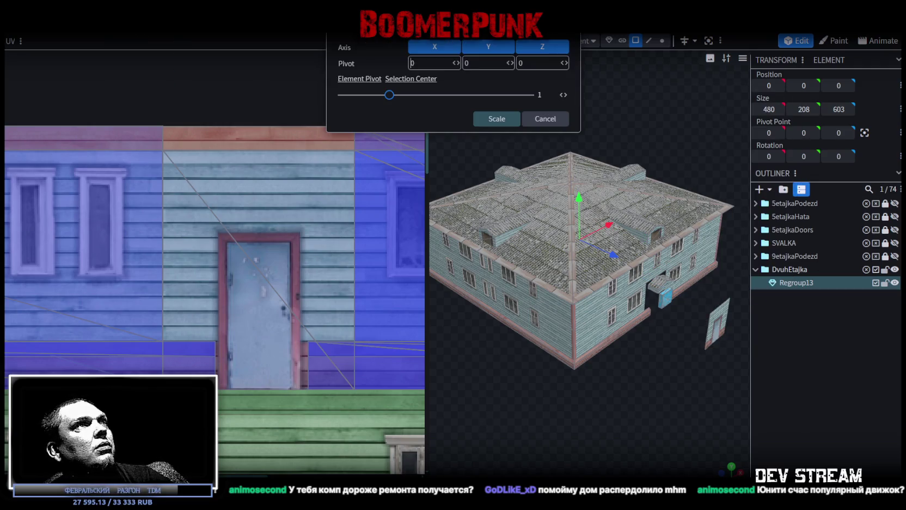
{"action": "left_click_drag", "start_coordinate": [391, 98], "coordinate": [380, 98]}
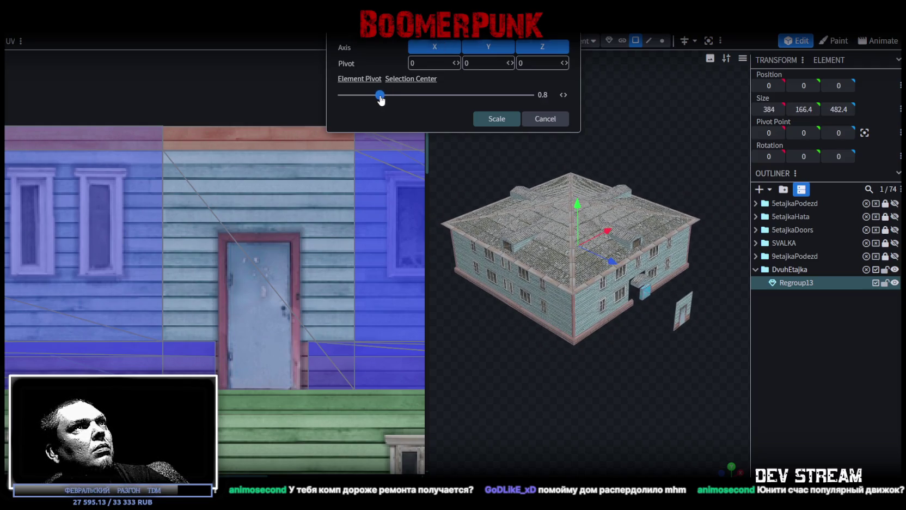
{"action": "left_click", "coordinate": [484, 118]}
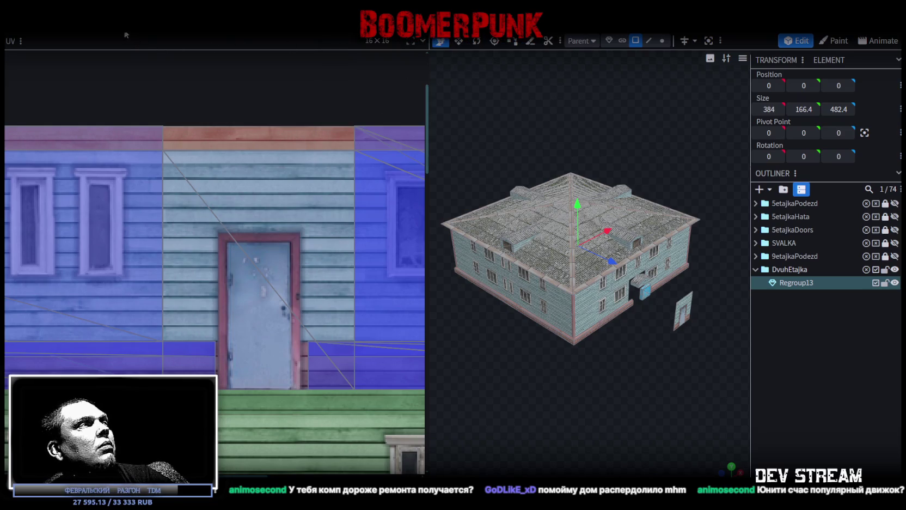
- Re-export the model as FBX, overwriting the existing Build28.fbx
{"action": "left_click", "coordinate": [87, 25]}
{"action": "mouse_move", "coordinate": [121, 215]}
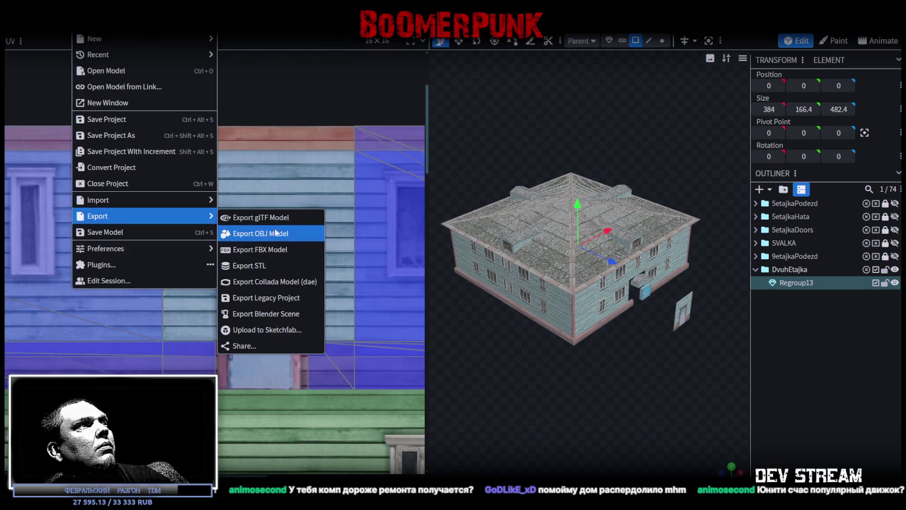
{"action": "left_click", "coordinate": [286, 250]}
{"action": "left_click", "coordinate": [481, 154]}
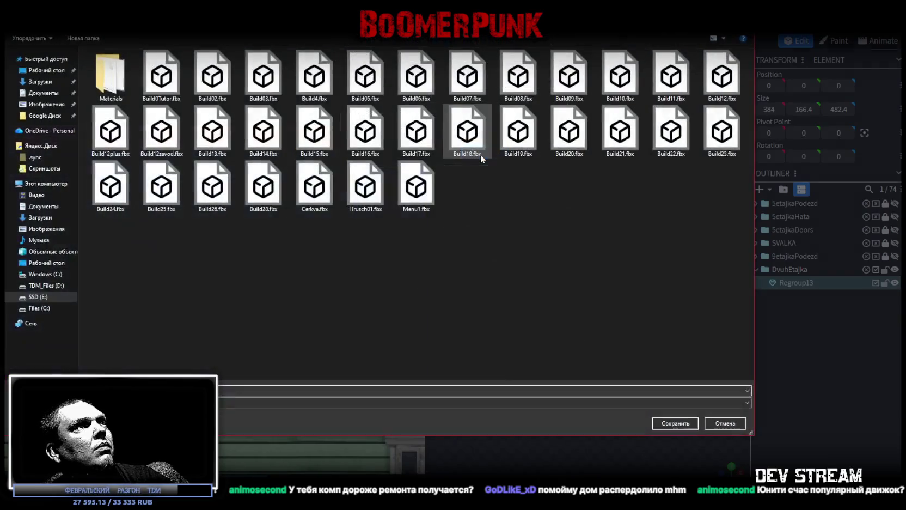
{"action": "left_click", "coordinate": [671, 425]}
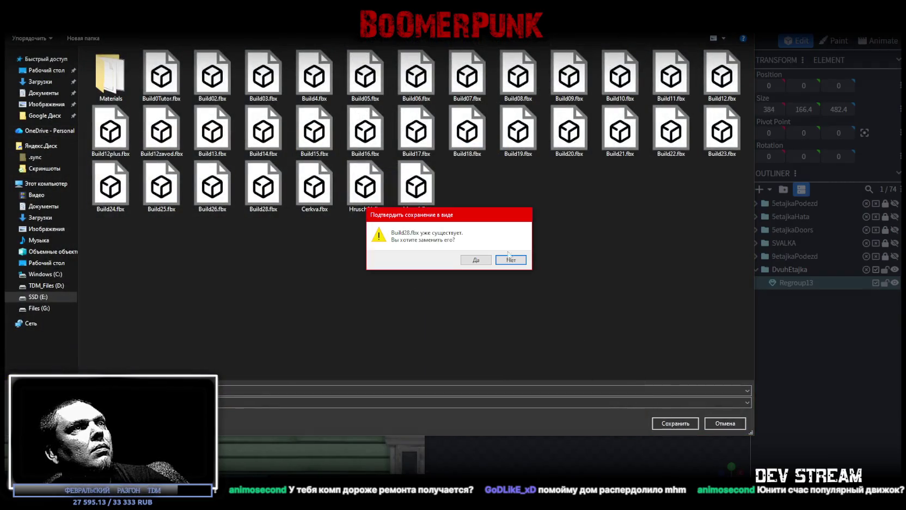
{"action": "left_click", "coordinate": [468, 260]}
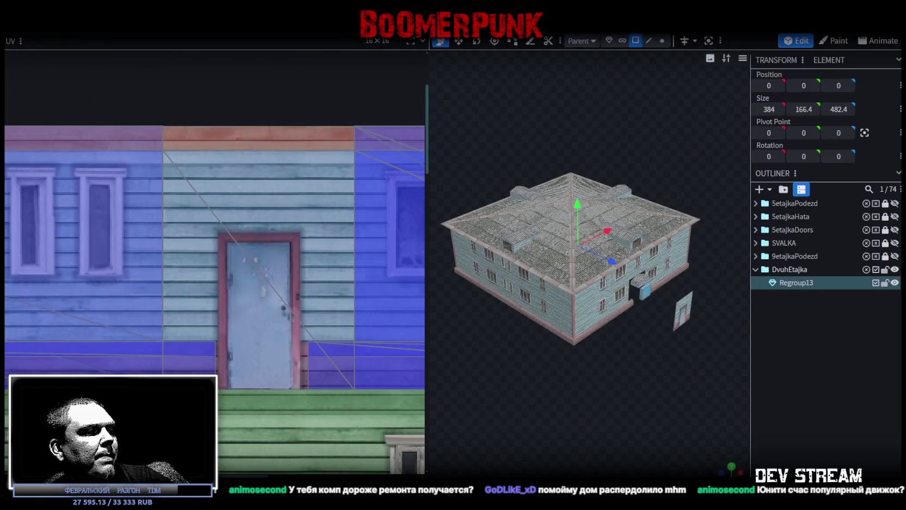
{"action": "key", "text": "alt+Tab"}
{"action": "mouse_move", "coordinate": [387, 193]}
{"action": "left_mouse_down"}
{"action": "mouse_move", "coordinate": [466, 147]}
{"action": "mouse_move", "coordinate": [496, 195]}
{"action": "mouse_move", "coordinate": [490, 201]}
{"action": "left_mouse_up"}
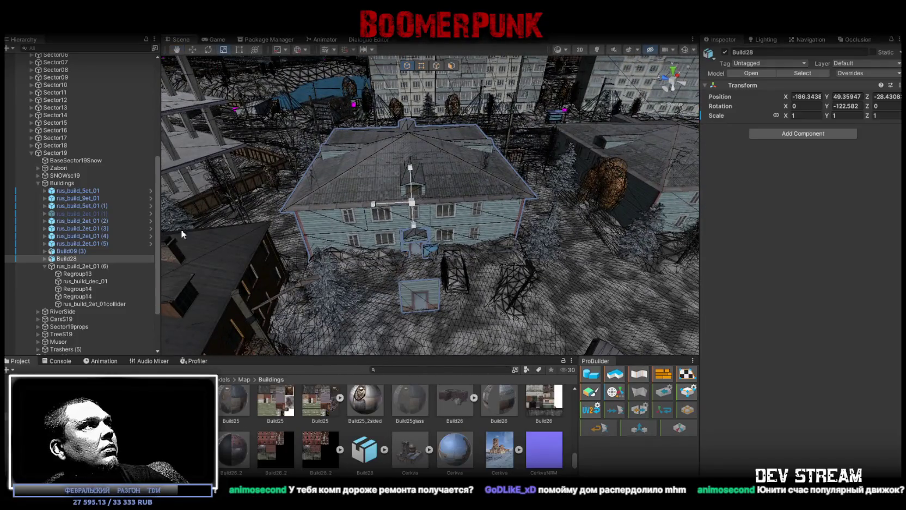
- Inspect the old house's Regroup13 mesh and its rus_build_15 material
{"action": "left_click", "coordinate": [75, 267]}
{"action": "left_click", "coordinate": [74, 273]}
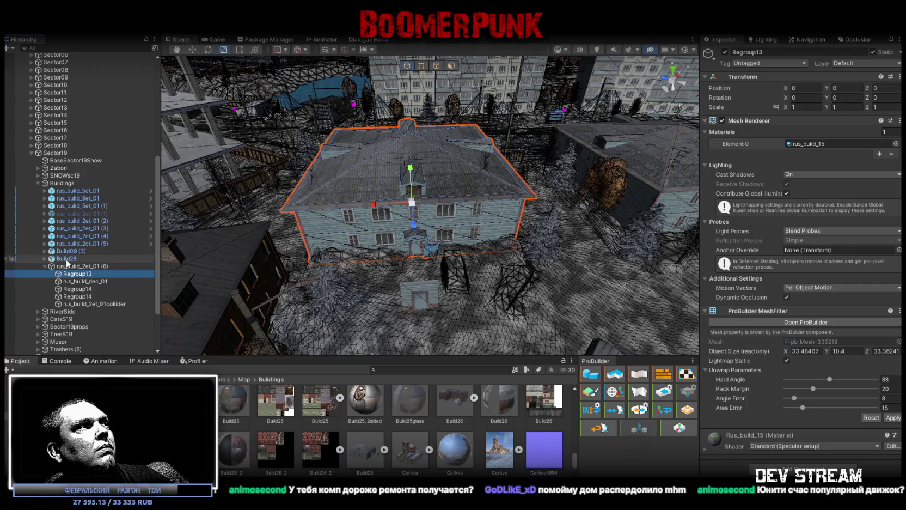
{"action": "left_click", "coordinate": [67, 260]}
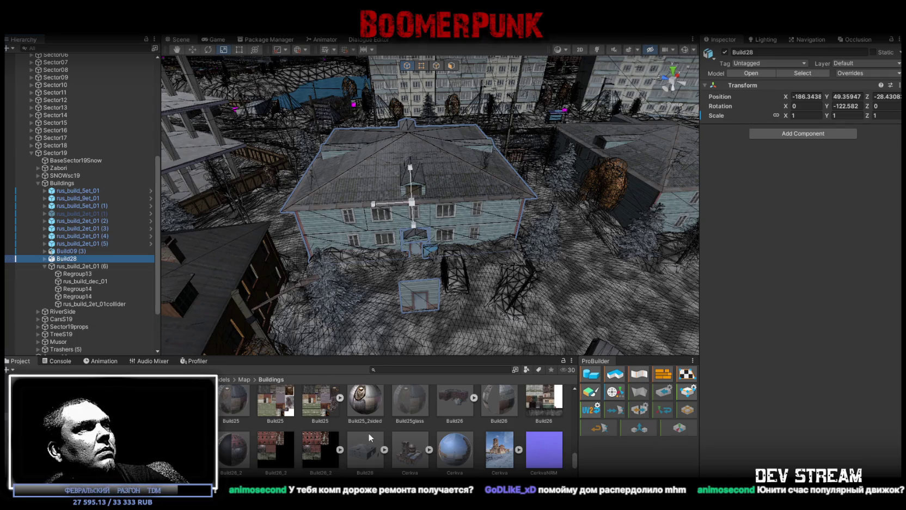
{"action": "left_click", "coordinate": [371, 448]}
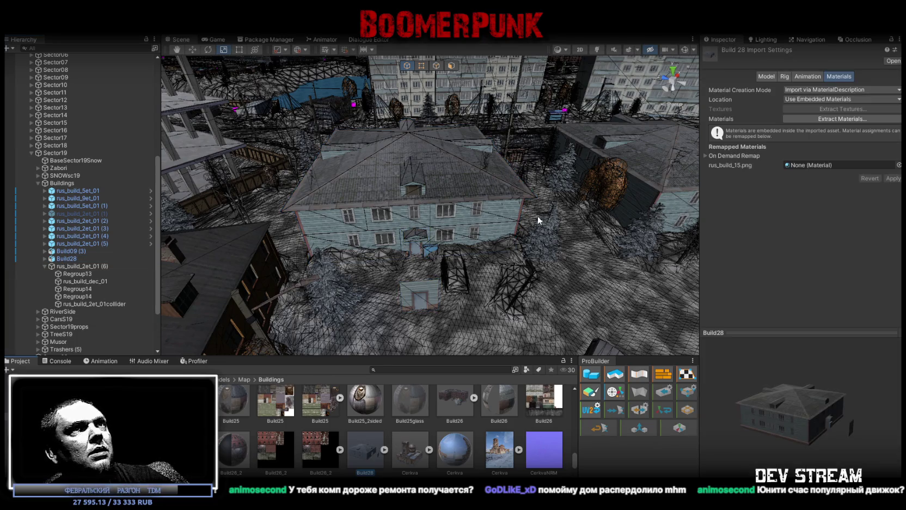
{"action": "left_click", "coordinate": [75, 274]}
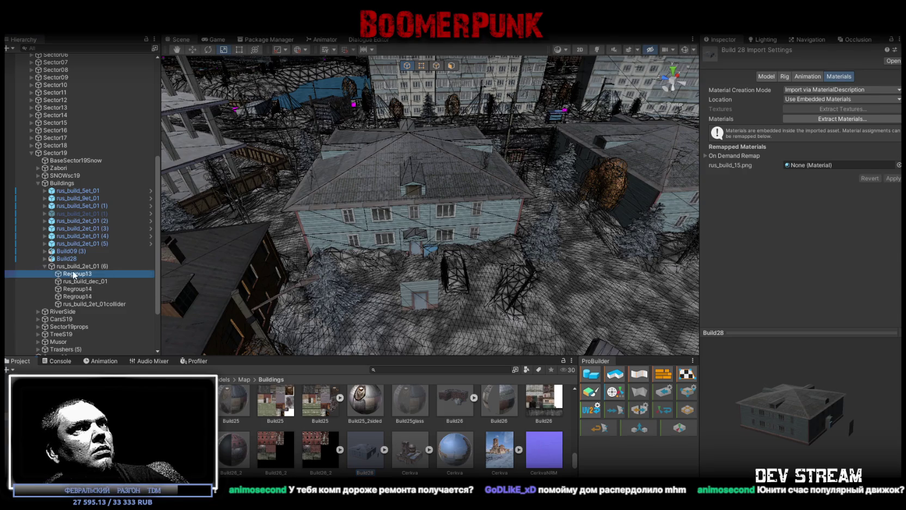
{"action": "left_click", "coordinate": [798, 142]}
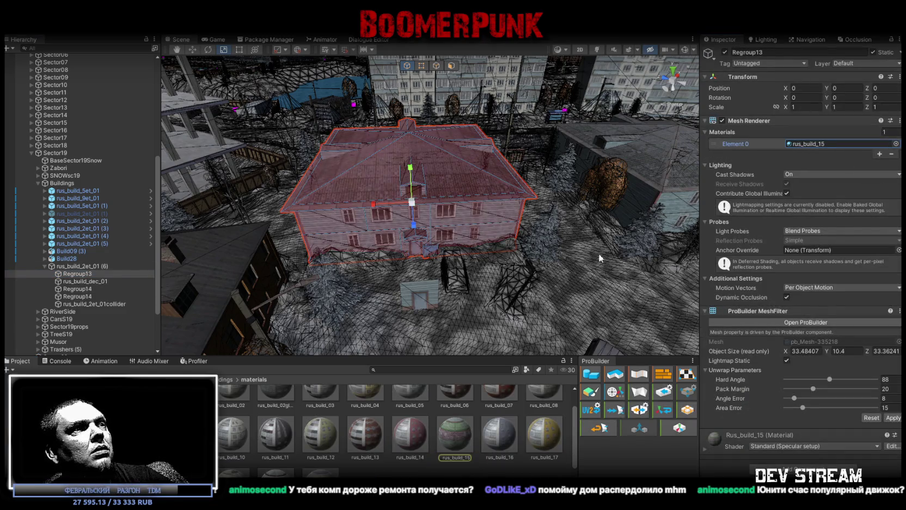
{"action": "left_click", "coordinate": [462, 458]}
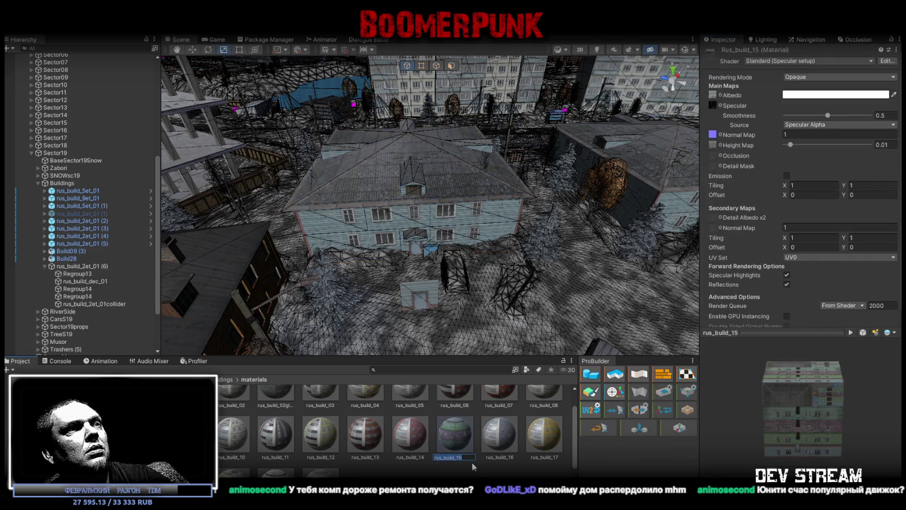
- Expand Build28 and check which material its new Regroup13 mesh uses
{"action": "left_click", "coordinate": [414, 294]}
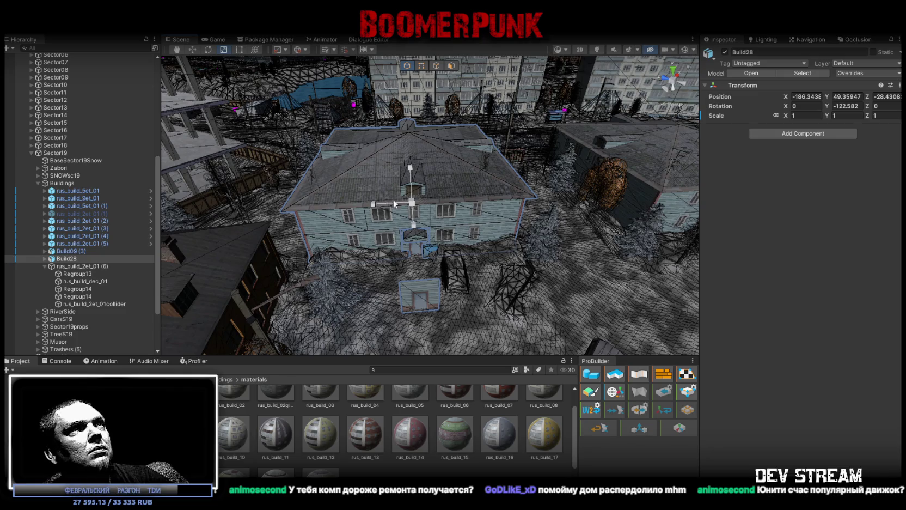
{"action": "left_click", "coordinate": [44, 258]}
{"action": "left_click", "coordinate": [77, 266]}
{"action": "left_click", "coordinate": [814, 154]}
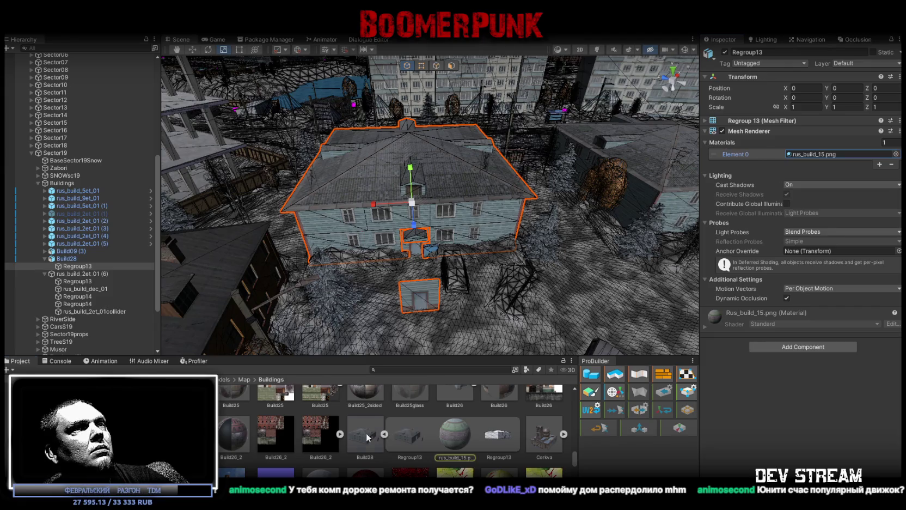
- Remap Build28's rus_build_15.png material slot to rus_build_15 and apply
{"action": "left_click", "coordinate": [368, 437]}
{"action": "left_click", "coordinate": [899, 165]}
{"action": "type", "text": "rus_build_15"}
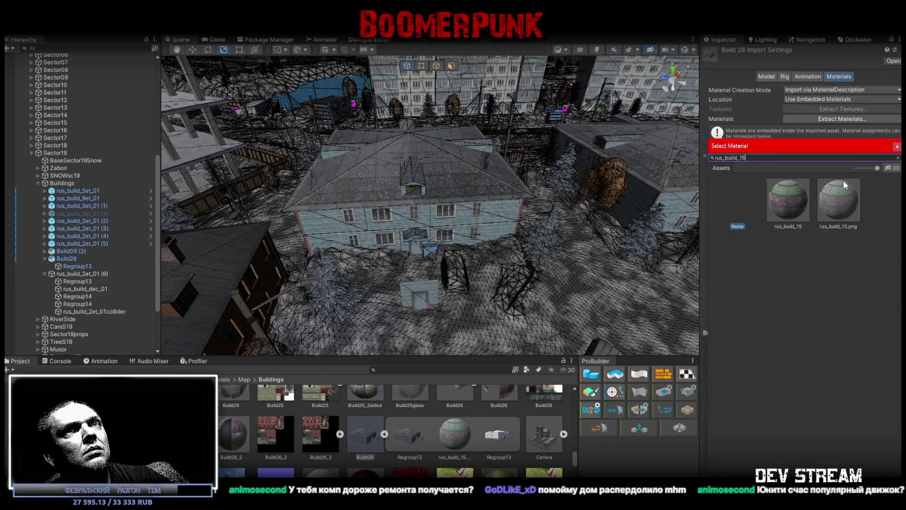
{"action": "left_click", "coordinate": [782, 194]}
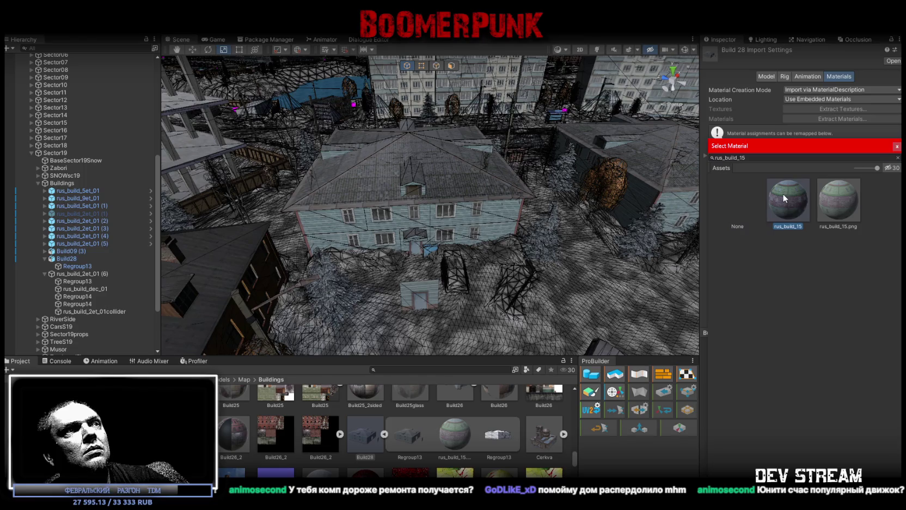
{"action": "double_click", "coordinate": [784, 196]}
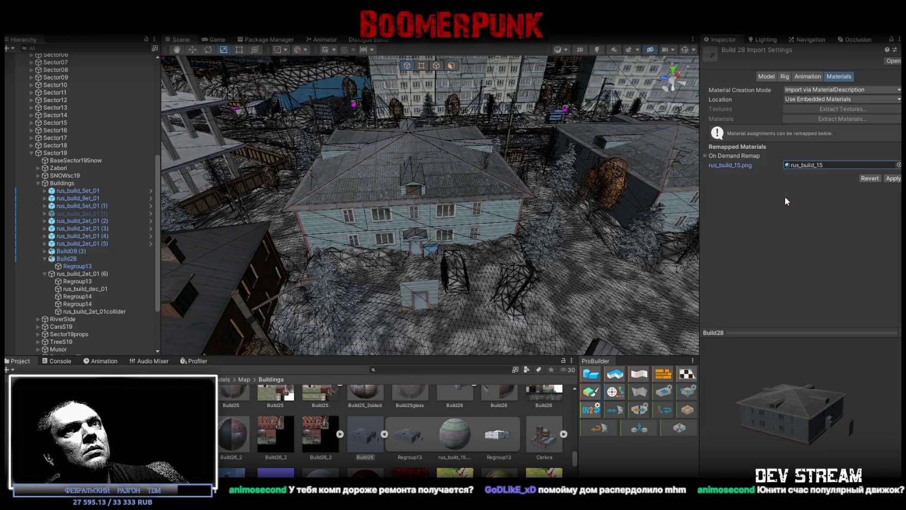
{"action": "left_click", "coordinate": [893, 179]}
{"action": "mouse_move", "coordinate": [561, 163]}
{"action": "left_mouse_down"}
{"action": "mouse_move", "coordinate": [559, 143]}
{"action": "mouse_move", "coordinate": [551, 193]}
{"action": "left_mouse_up"}
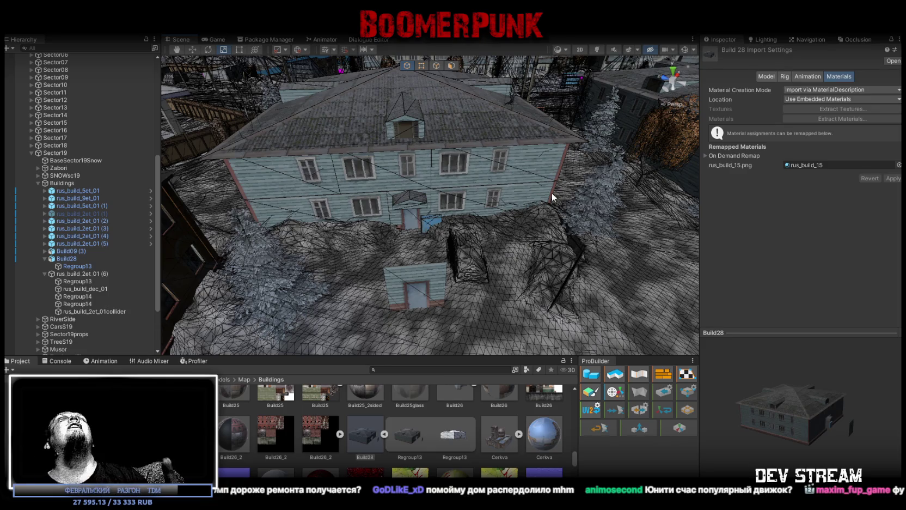
{"action": "mouse_move", "coordinate": [551, 193]}
{"action": "left_mouse_down"}
{"action": "mouse_move", "coordinate": [586, 190]}
{"action": "mouse_move", "coordinate": [538, 145]}
{"action": "mouse_move", "coordinate": [435, 244]}
{"action": "left_mouse_up"}
{"action": "left_click", "coordinate": [435, 244]}
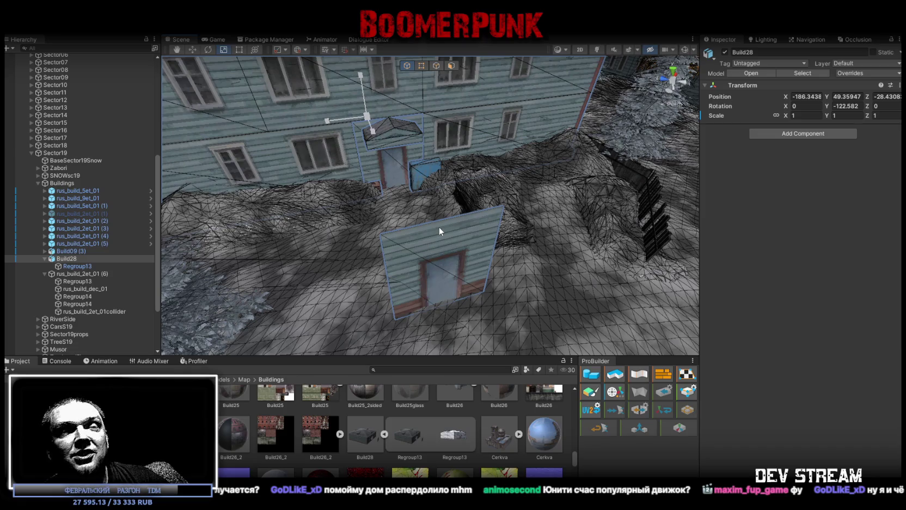
{"action": "left_click_drag", "start_coordinate": [446, 200], "coordinate": [459, 168]}
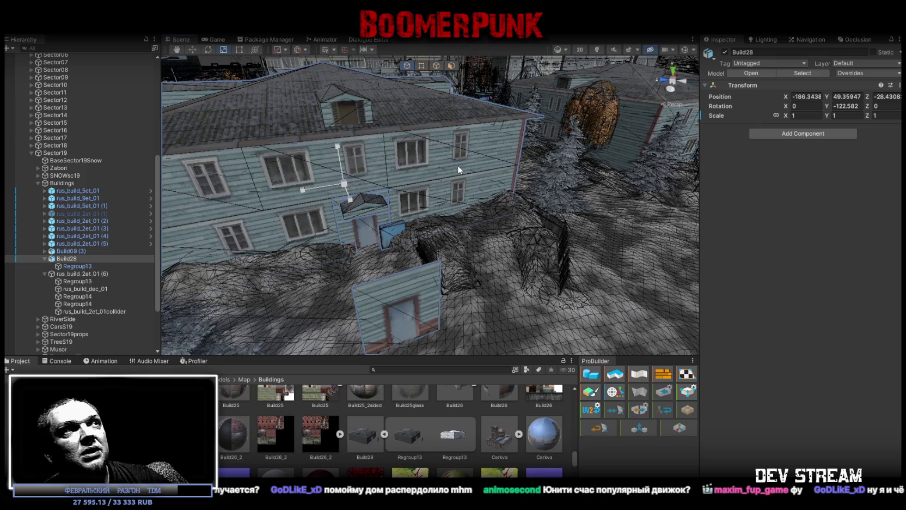